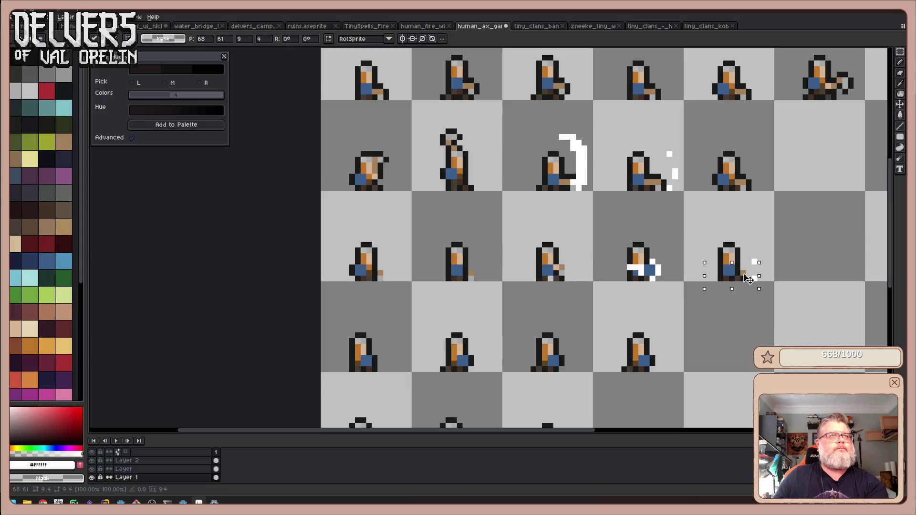
- Nudge the selected axe pixels right, then pick the near-black outline colour on 'Layer'
{"action": "key", "text": "ctrl+d"}
{"action": "left_click", "coordinate": [788, 262]}
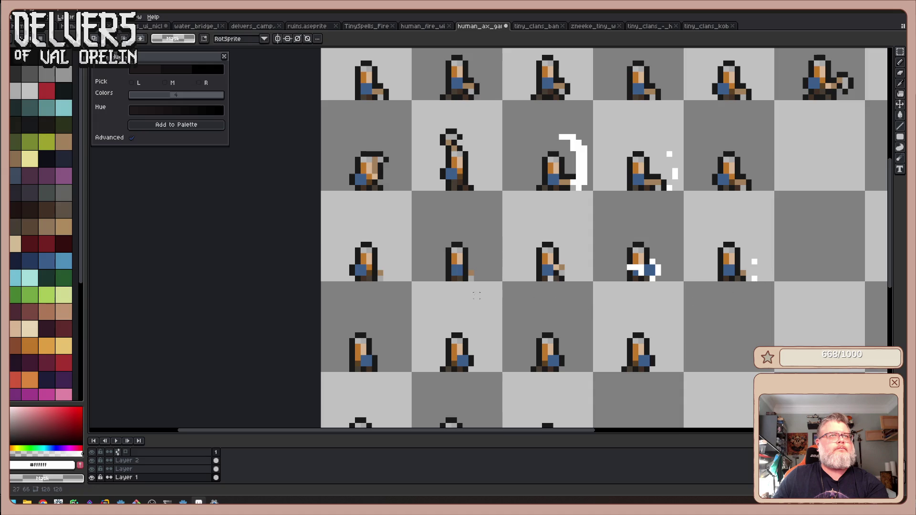
{"action": "left_click", "coordinate": [183, 469]}
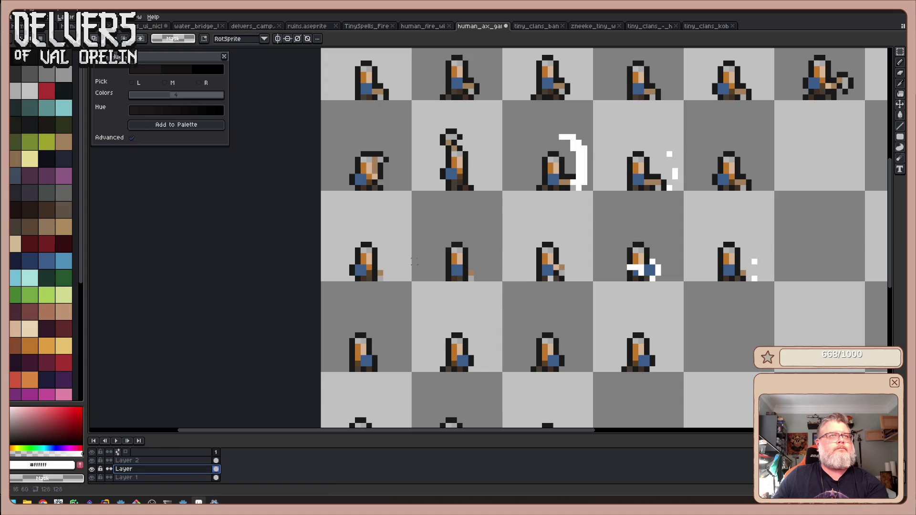
{"action": "key", "text": "b"}
{"action": "key", "text": "i"}
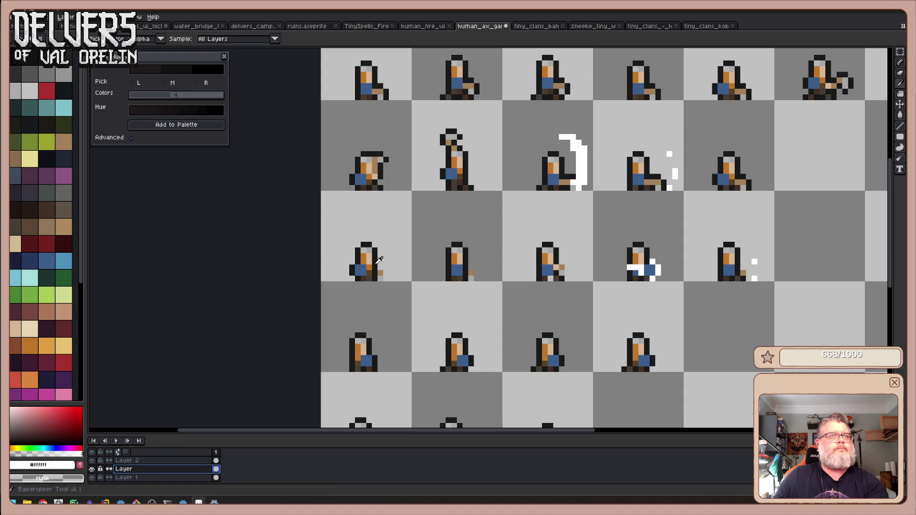
{"action": "left_click", "coordinate": [380, 260]}
{"action": "key", "text": "b"}
- Outline the axe handles of the first and second third-row sprites in dark pixels
{"action": "left_click", "coordinate": [385, 278]}
{"action": "left_click_drag", "start_coordinate": [386, 274], "coordinate": [380, 268]}
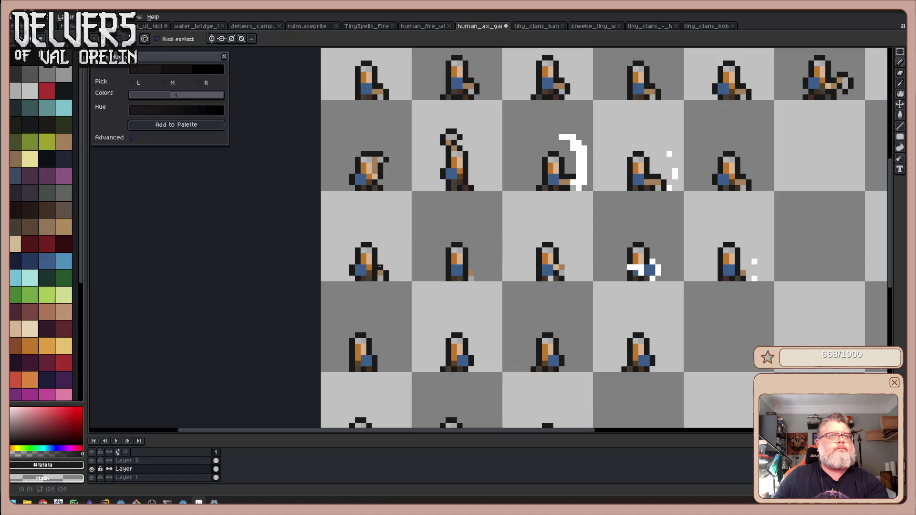
{"action": "left_click", "coordinate": [476, 279]}
{"action": "left_click", "coordinate": [477, 273]}
{"action": "left_click", "coordinate": [475, 268]}
- Outline the axe handles of the third and fifth third-row sprites in dark pixels
{"action": "left_click", "coordinate": [562, 261]}
{"action": "left_click", "coordinate": [567, 267]}
{"action": "left_click", "coordinate": [567, 267]}
{"action": "left_click", "coordinate": [567, 274]}
{"action": "left_click", "coordinate": [742, 266]}
{"action": "left_click", "coordinate": [748, 273]}
{"action": "left_click", "coordinate": [745, 279]}
{"action": "key", "text": "e"}
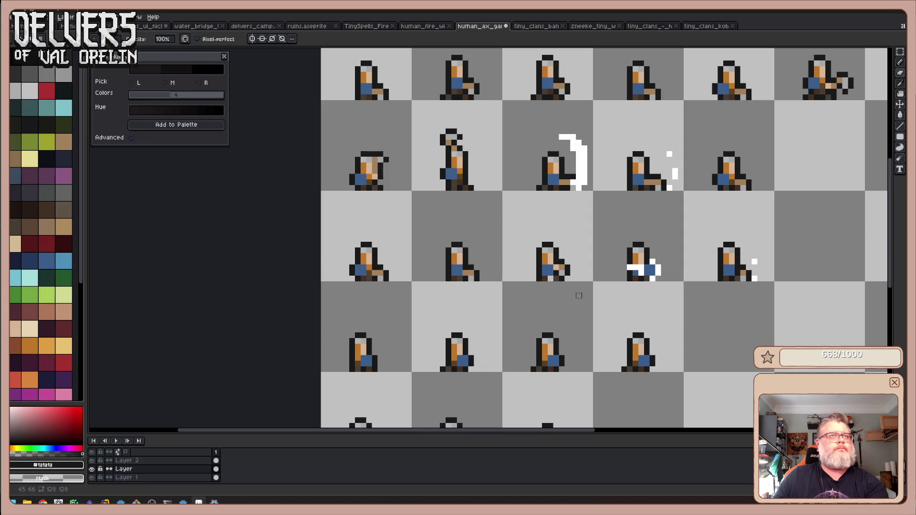
{"action": "scroll", "coordinate": [578, 296], "scroll_direction": "down", "scroll_amount": 1}
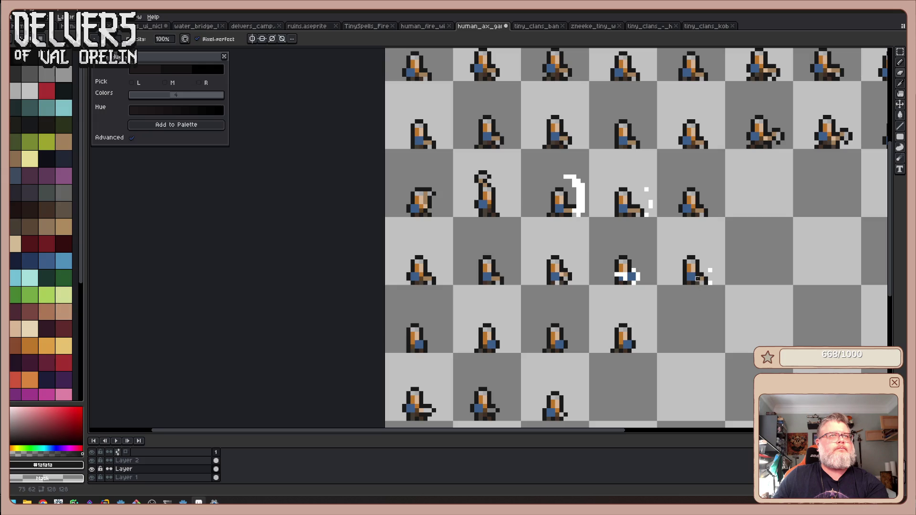
{"action": "left_click_drag", "start_coordinate": [617, 307], "coordinate": [644, 249]}
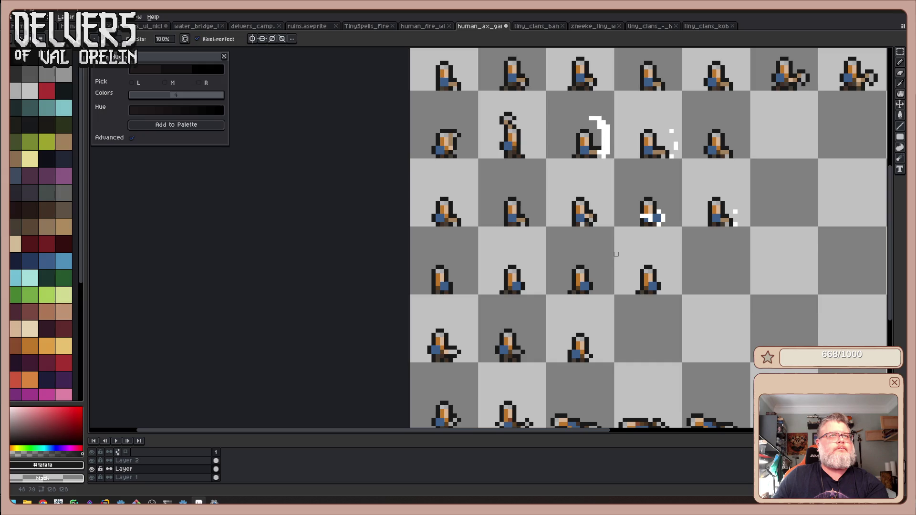
{"action": "key", "text": "b"}
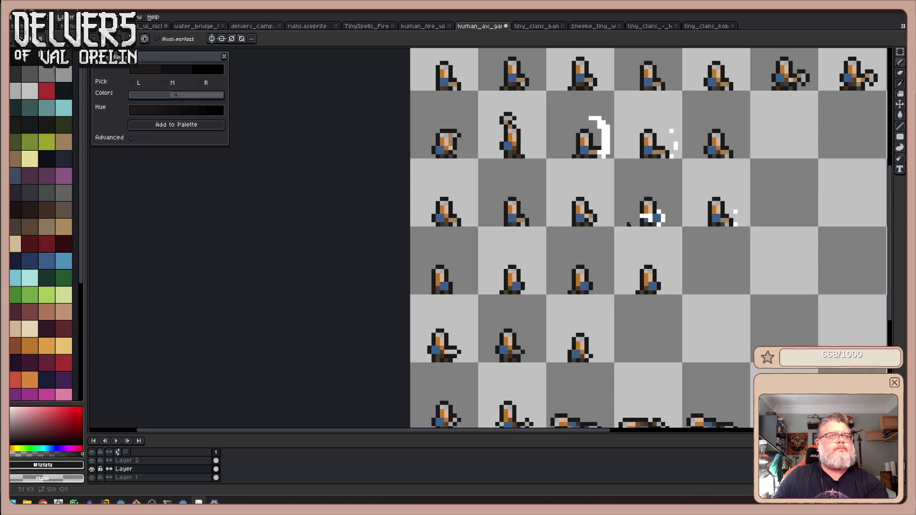
{"action": "scroll", "coordinate": [640, 222], "scroll_direction": "up", "scroll_amount": 1}
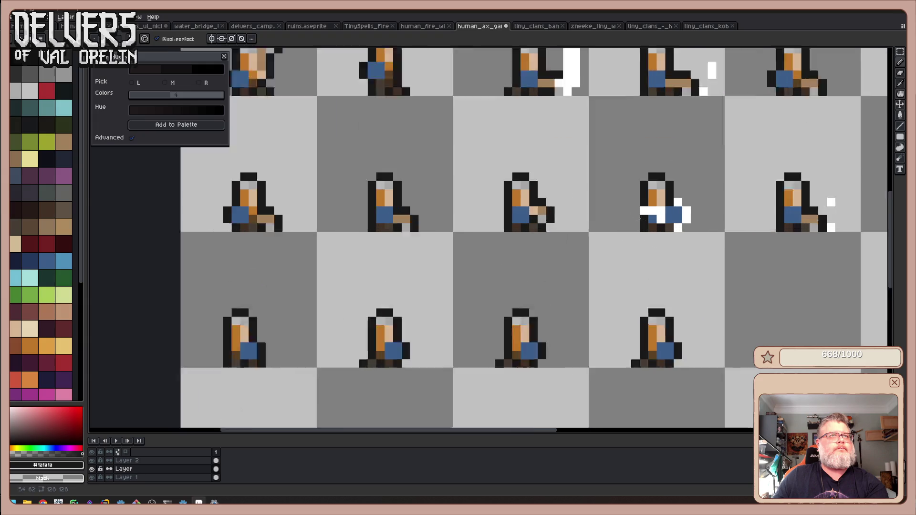
- Clear the blue from the upper frames' clothing and pick the dark brown #5d4122
{"action": "scroll", "coordinate": [640, 219], "scroll_direction": "up", "scroll_amount": 1}
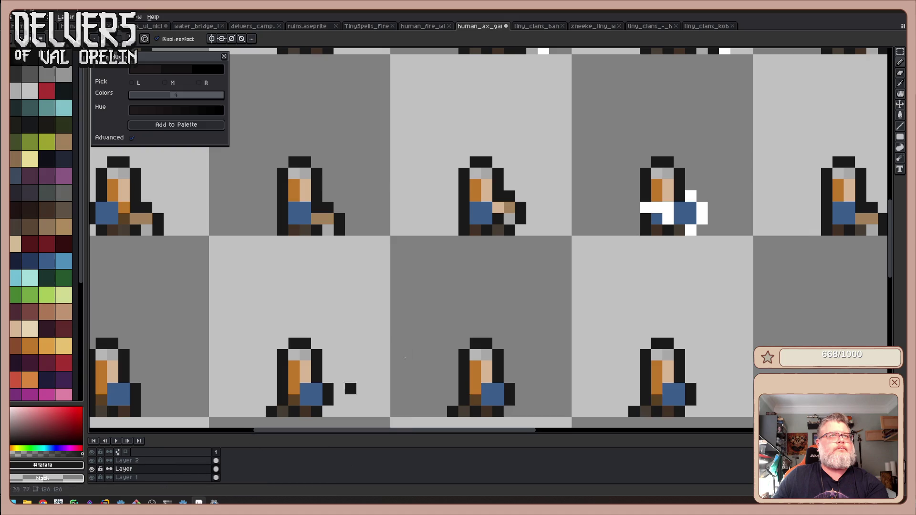
{"action": "key", "text": "e"}
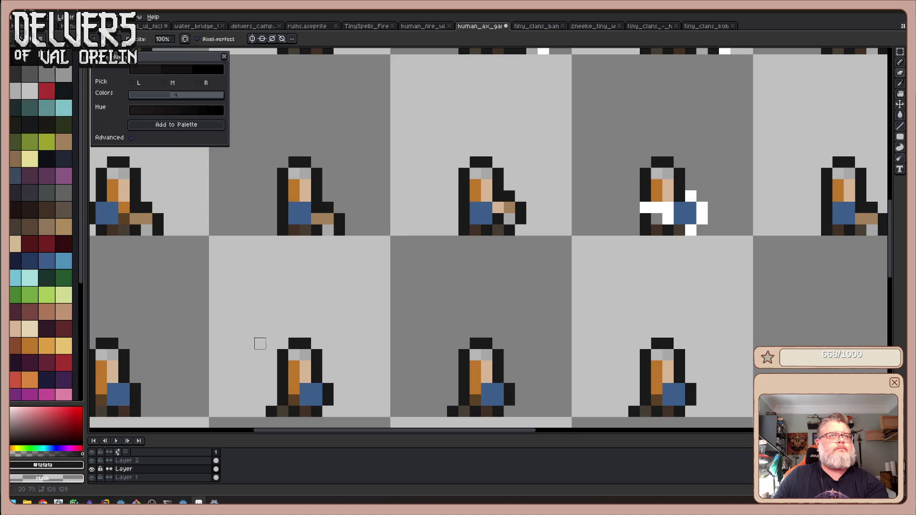
{"action": "key", "text": "ctrl+z"}
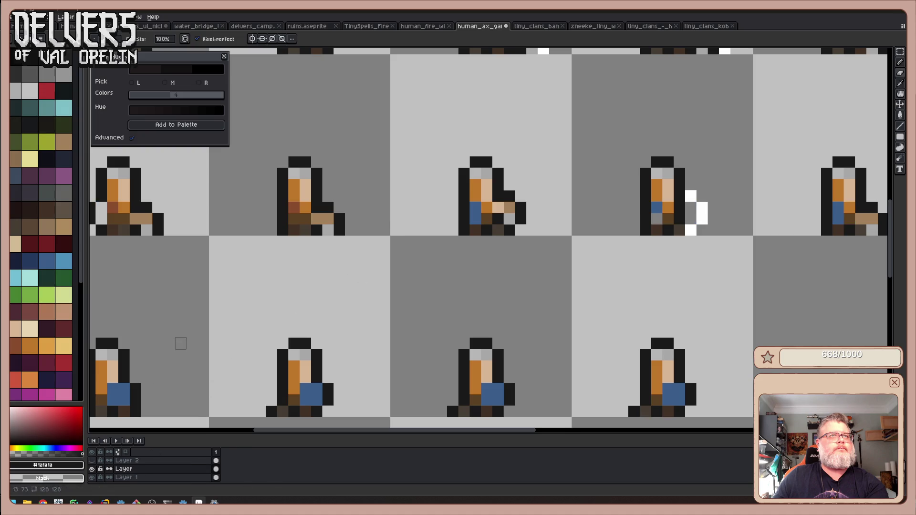
{"action": "key", "text": "i"}
{"action": "left_click", "coordinate": [119, 218]}
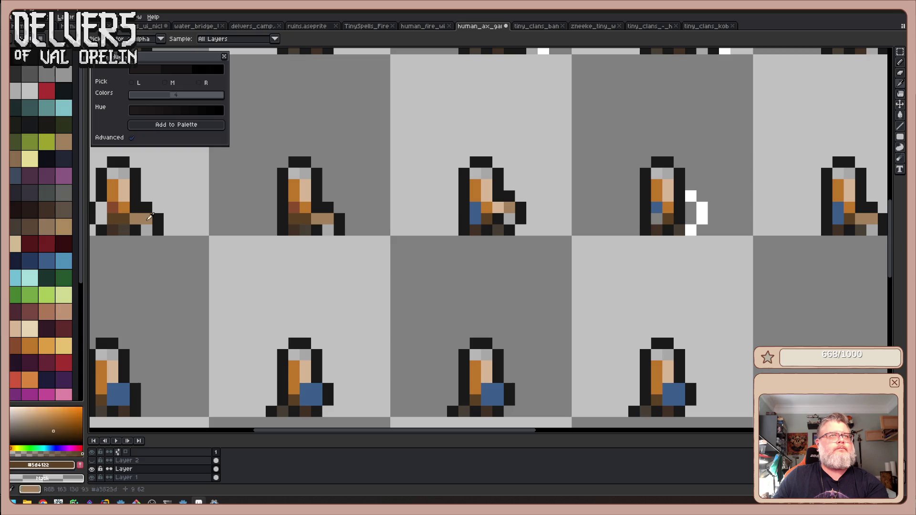
{"action": "key", "text": "b"}
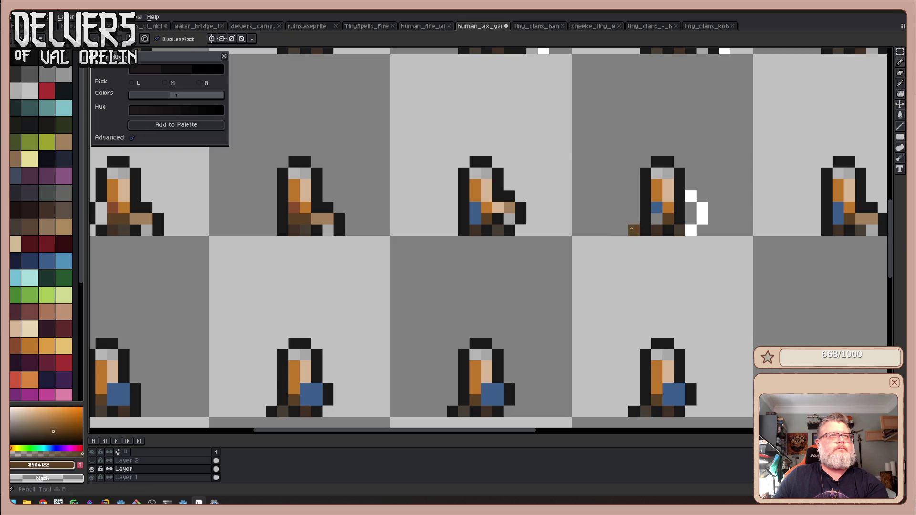
- Repaint the stray blue pixel on the fourth frame with the reddish-brown #884b2b
{"action": "key", "text": "e"}
{"action": "left_click", "coordinate": [656, 208]}
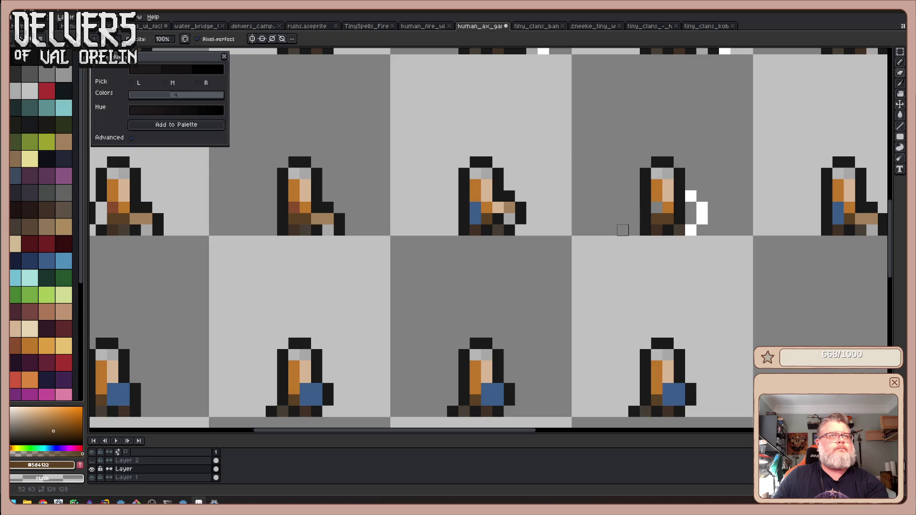
{"action": "key", "text": "i"}
{"action": "left_click", "coordinate": [299, 207]}
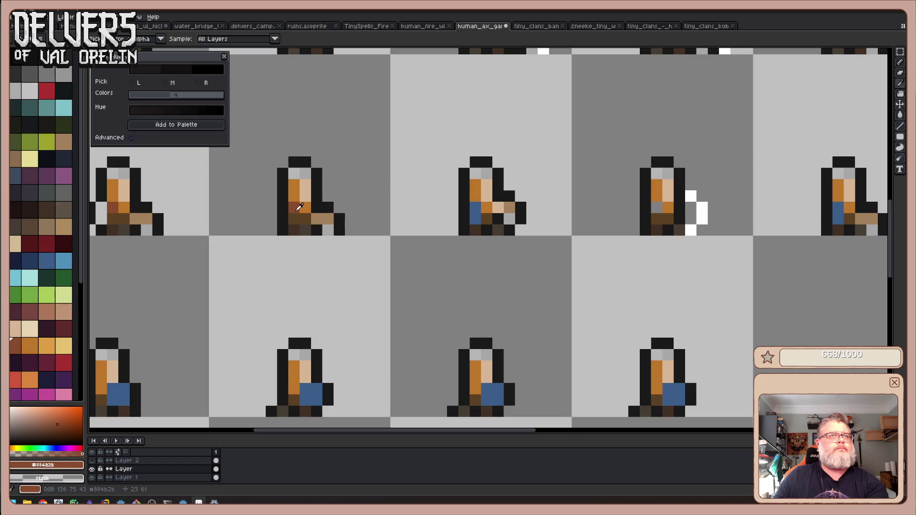
{"action": "key", "text": "b"}
{"action": "left_click", "coordinate": [657, 208]}
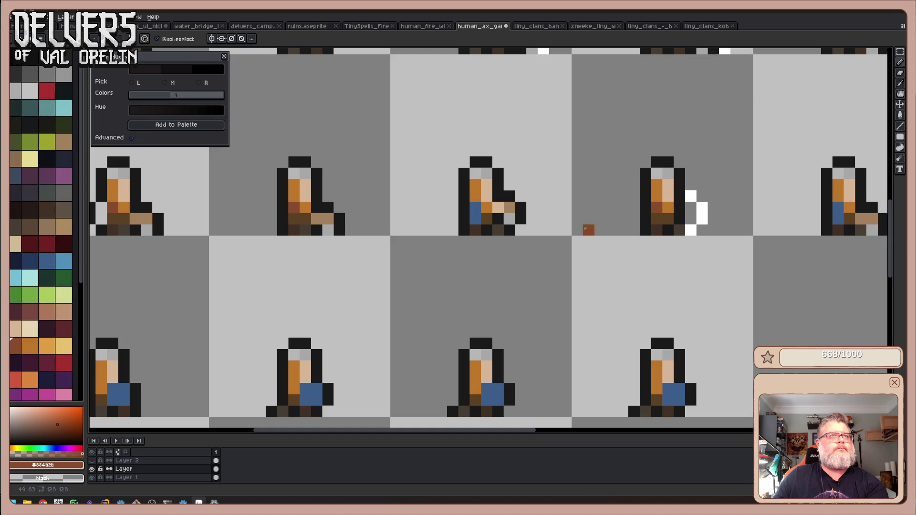
{"action": "scroll", "coordinate": [578, 232], "scroll_direction": "down", "scroll_amount": 2}
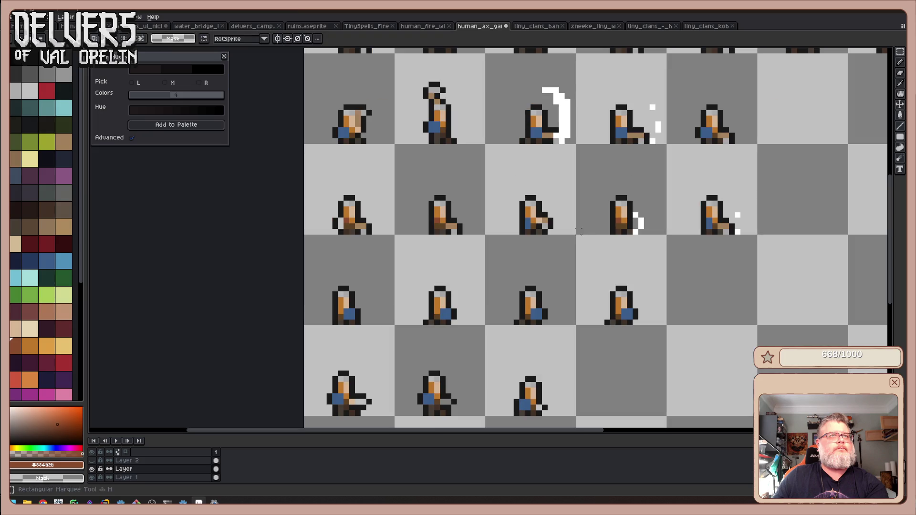
- Darken the hat and head pixels of the upper sprites with the dark blue-grey swatch
{"action": "left_click_drag", "start_coordinate": [582, 238], "coordinate": [552, 237]}
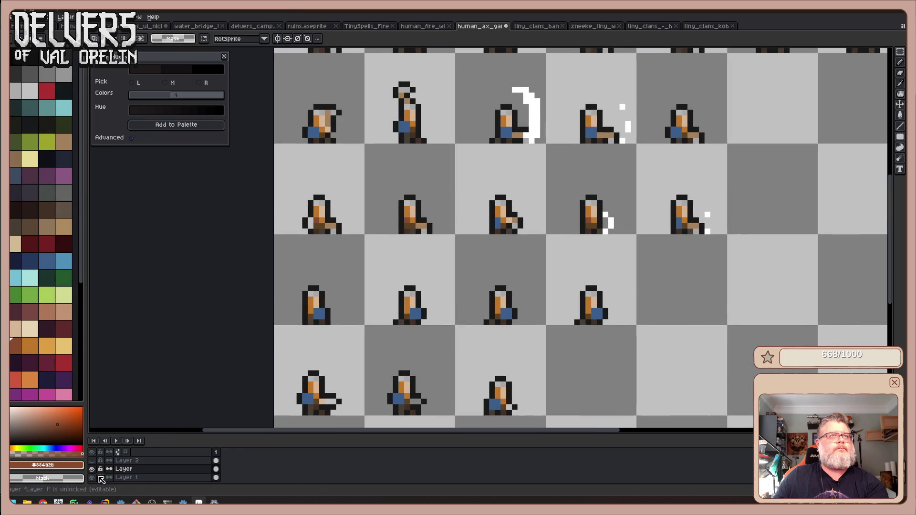
{"action": "scroll", "coordinate": [448, 310], "scroll_direction": "down", "scroll_amount": 1}
{"action": "mouse_move", "coordinate": [458, 272]}
{"action": "left_mouse_down"}
{"action": "mouse_move", "coordinate": [436, 213]}
{"action": "mouse_move", "coordinate": [448, 204]}
{"action": "left_mouse_up"}
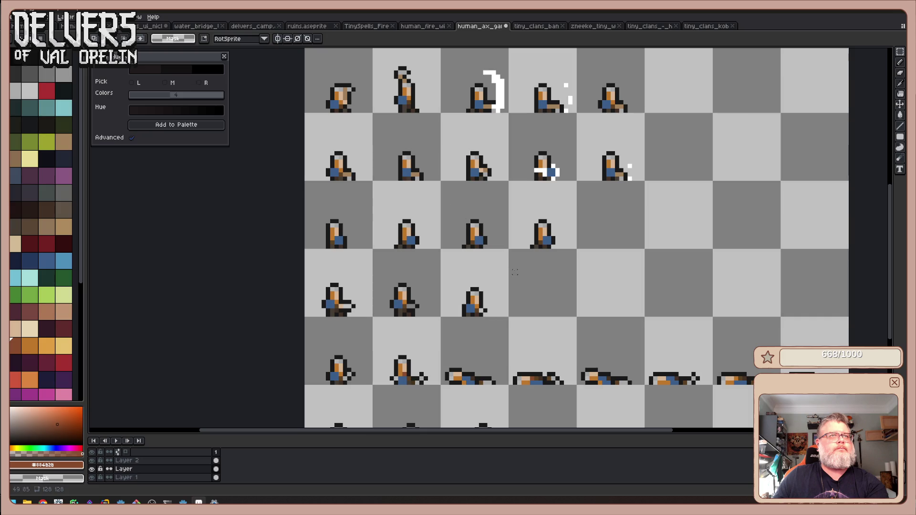
{"action": "mouse_move", "coordinate": [592, 286]}
{"action": "left_mouse_down"}
{"action": "mouse_move", "coordinate": [589, 170]}
{"action": "mouse_move", "coordinate": [581, 231]}
{"action": "mouse_move", "coordinate": [588, 253]}
{"action": "left_mouse_up"}
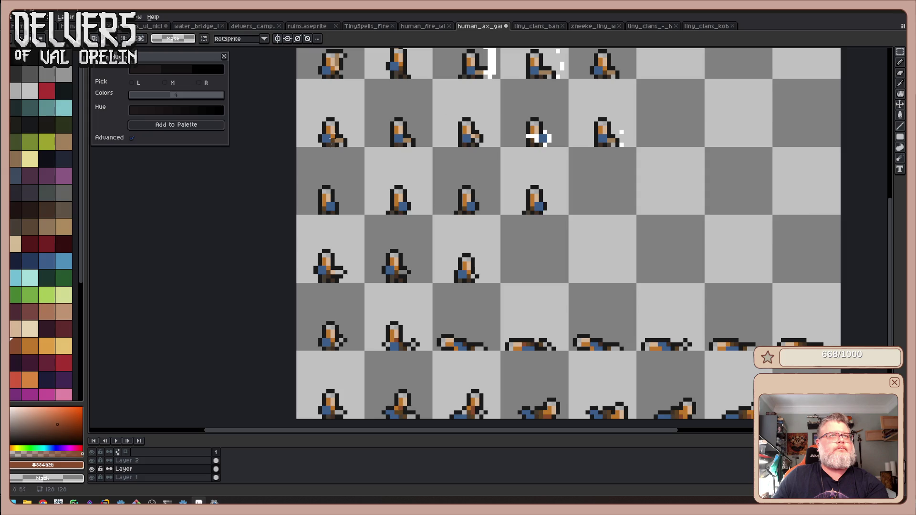
{"action": "left_click_drag", "start_coordinate": [563, 188], "coordinate": [593, 267]}
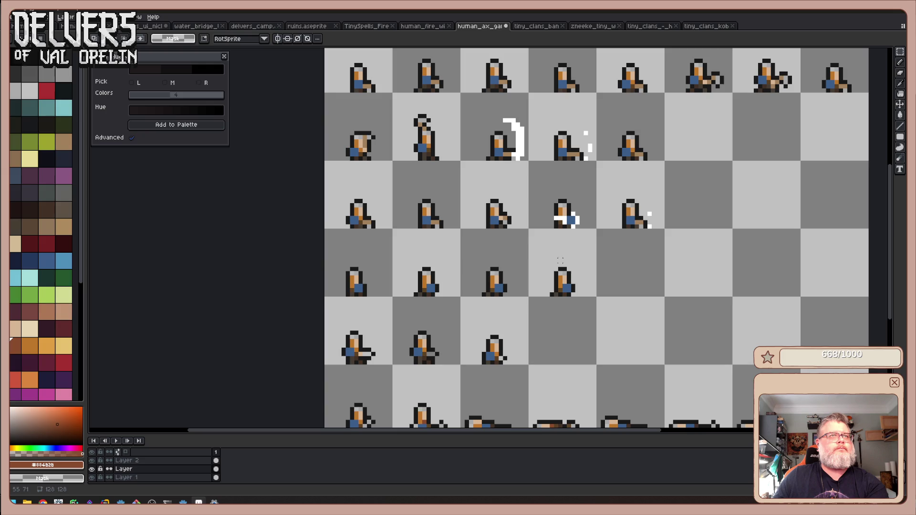
{"action": "mouse_move", "coordinate": [616, 223]}
{"action": "left_mouse_down"}
{"action": "mouse_move", "coordinate": [601, 234]}
{"action": "mouse_move", "coordinate": [596, 297]}
{"action": "mouse_move", "coordinate": [603, 304]}
{"action": "mouse_move", "coordinate": [597, 300]}
{"action": "left_mouse_up"}
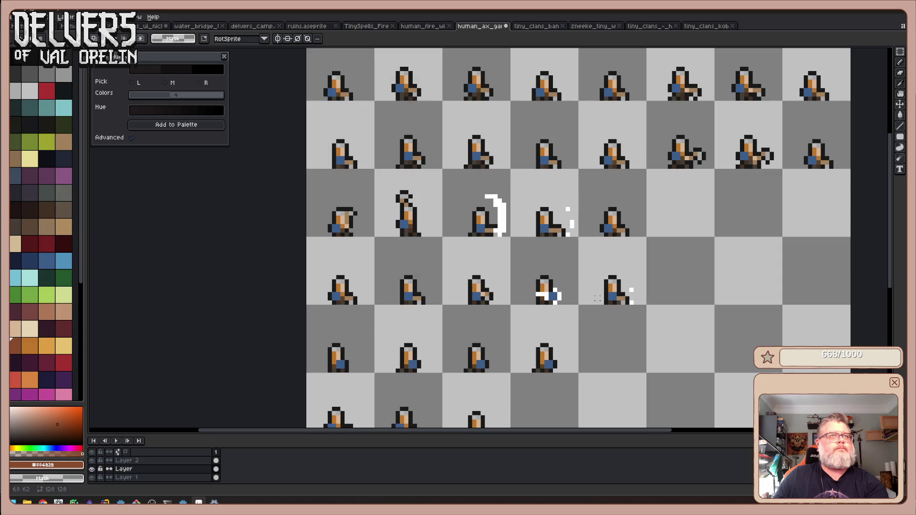
{"action": "left_click", "coordinate": [16, 176]}
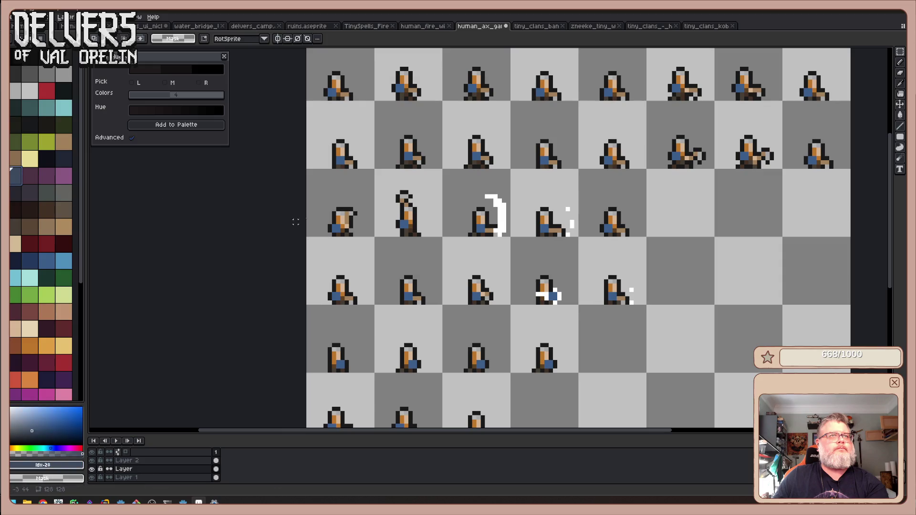
{"action": "scroll", "coordinate": [349, 217], "scroll_direction": "up", "scroll_amount": 4}
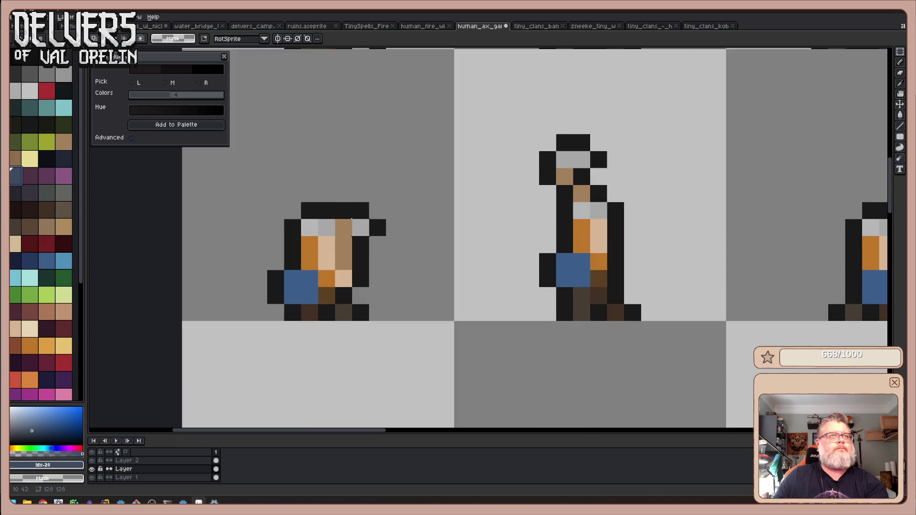
{"action": "left_click", "coordinate": [361, 227]}
{"action": "left_click", "coordinate": [584, 160]}
{"action": "left_click", "coordinate": [564, 160]}
- Repaint the axe-head pixels darker blue-grey, including the upper-row sprite's axe
{"action": "scroll", "coordinate": [573, 158], "scroll_direction": "down", "scroll_amount": 2}
{"action": "scroll", "coordinate": [678, 157], "scroll_direction": "down", "scroll_amount": 1}
{"action": "left_click_drag", "start_coordinate": [677, 158], "coordinate": [590, 305]}
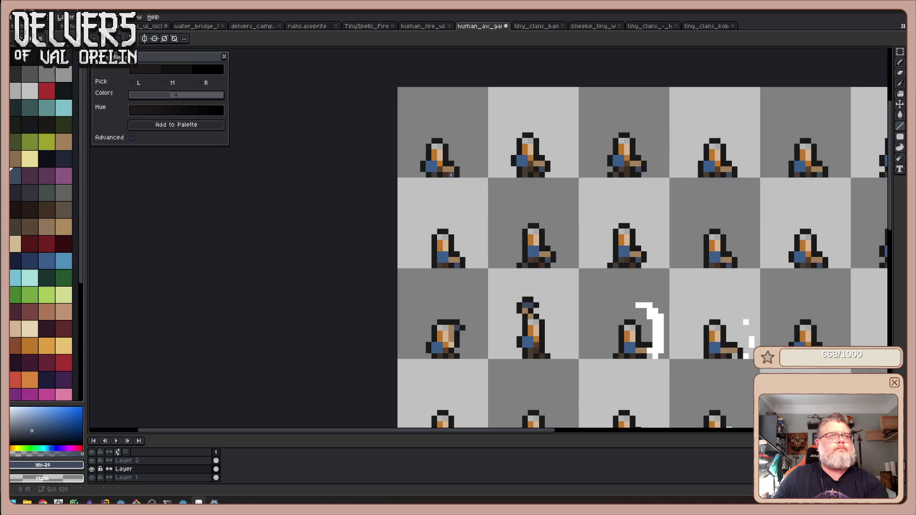
{"action": "left_click_drag", "start_coordinate": [683, 215], "coordinate": [448, 227]}
{"action": "left_click_drag", "start_coordinate": [692, 265], "coordinate": [686, 265]}
{"action": "left_click", "coordinate": [687, 261]}
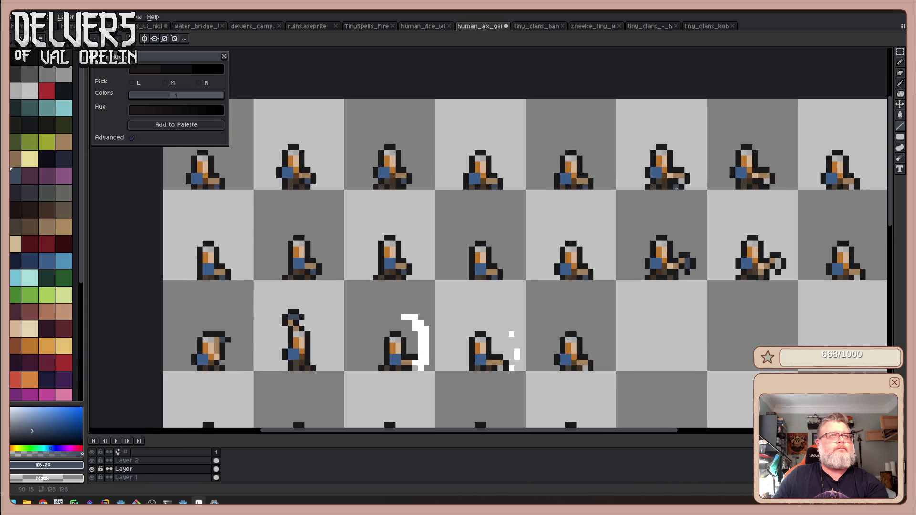
{"action": "left_click", "coordinate": [682, 180]}
- Survey the right, left and lower frames, switch to rectangular selection, and open the Start menu
{"action": "mouse_move", "coordinate": [803, 210]}
{"action": "left_mouse_down"}
{"action": "mouse_move", "coordinate": [712, 184]}
{"action": "mouse_move", "coordinate": [740, 108]}
{"action": "left_mouse_up"}
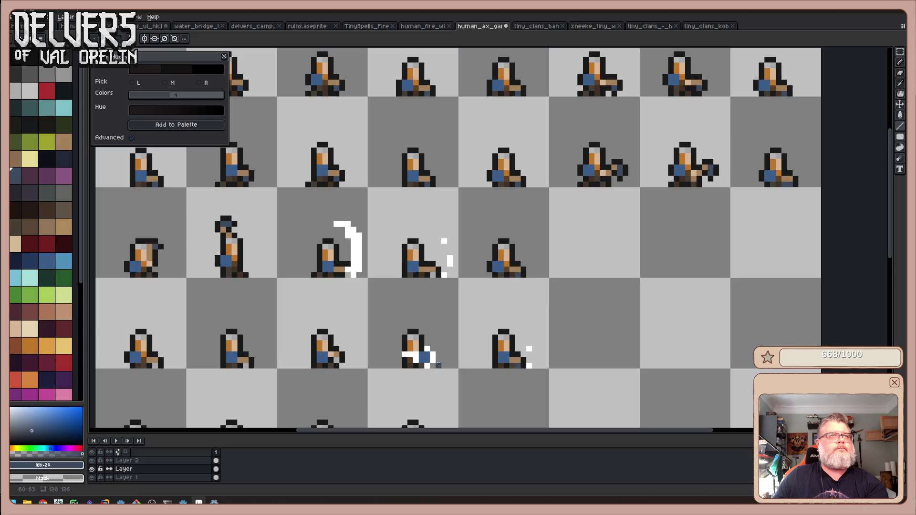
{"action": "left_click", "coordinate": [433, 276]}
{"action": "left_click_drag", "start_coordinate": [307, 294], "coordinate": [633, 265]}
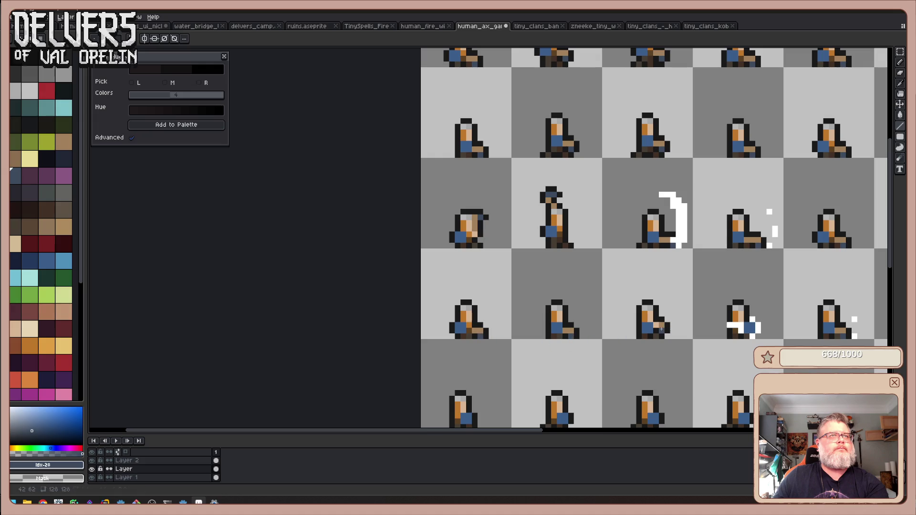
{"action": "mouse_move", "coordinate": [677, 368]}
{"action": "left_mouse_down"}
{"action": "mouse_move", "coordinate": [682, 323]}
{"action": "mouse_move", "coordinate": [656, 235]}
{"action": "left_mouse_up"}
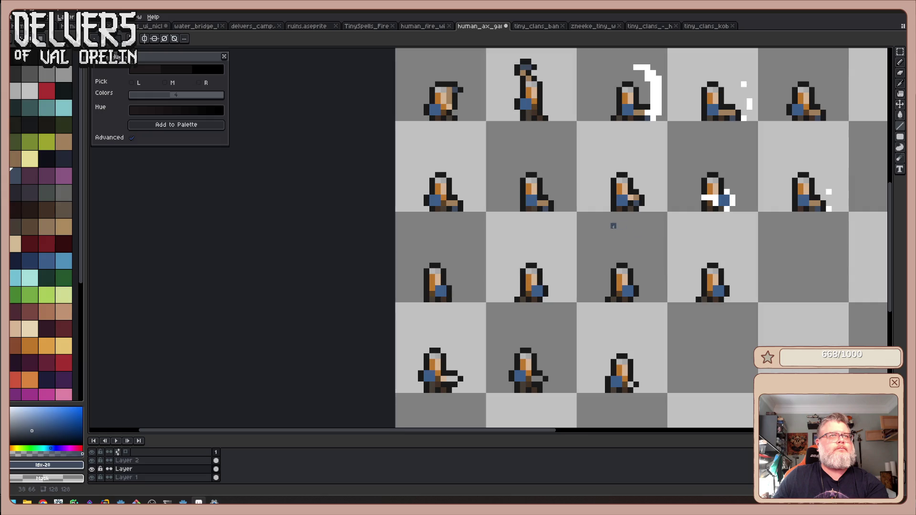
{"action": "mouse_move", "coordinate": [600, 248]}
{"action": "left_mouse_down"}
{"action": "mouse_move", "coordinate": [542, 156]}
{"action": "mouse_move", "coordinate": [499, 196]}
{"action": "mouse_move", "coordinate": [501, 302]}
{"action": "left_mouse_up"}
{"action": "key", "text": "m"}
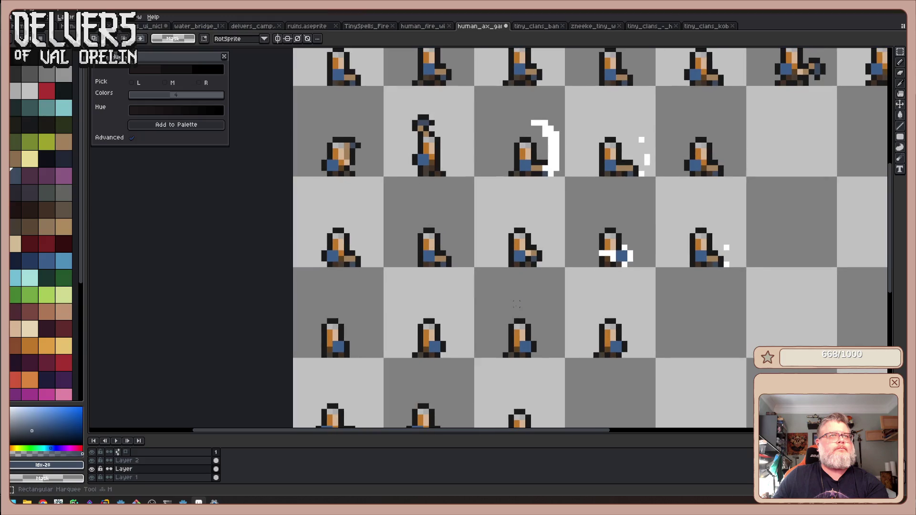
{"action": "key", "text": "super"}
{"action": "key", "text": "super"}
{"action": "key", "text": "super"}
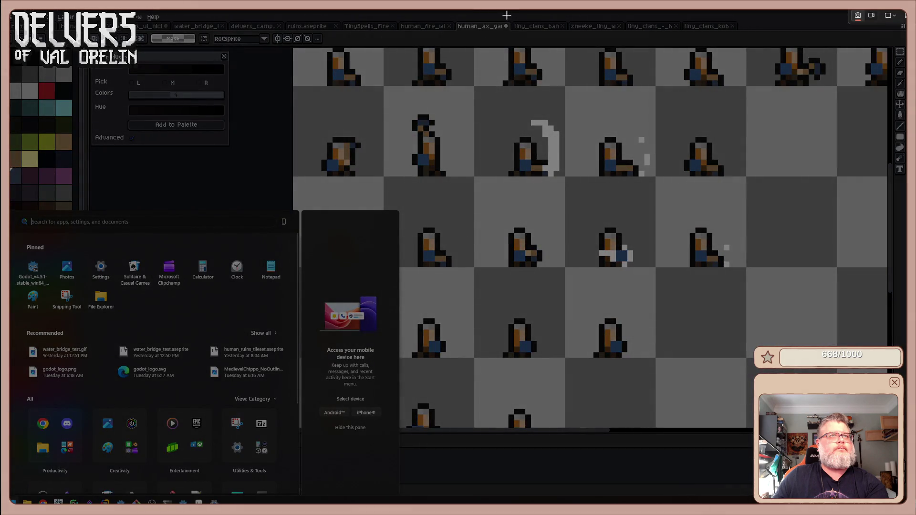
- Snip the middle row of sprites, save the sheet, and begin a black line left of the figure
{"action": "key", "text": "super"}
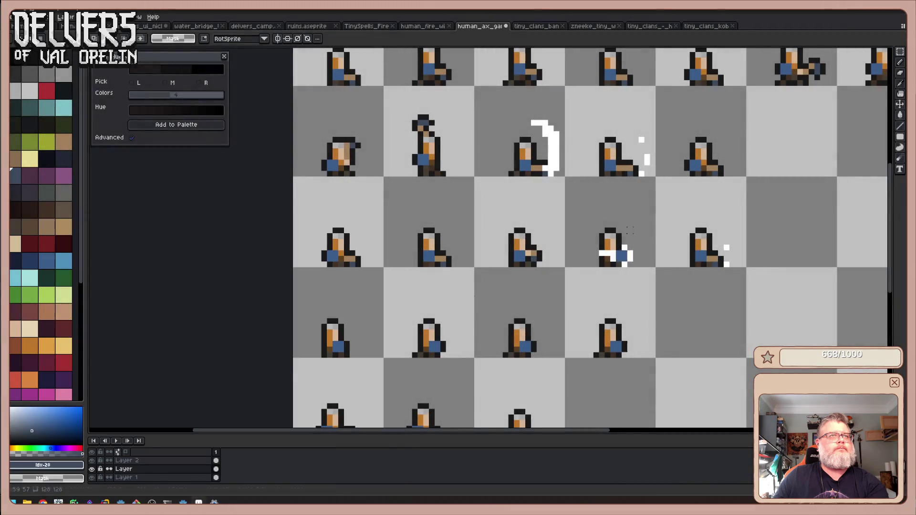
{"action": "key", "text": "super+shift+s"}
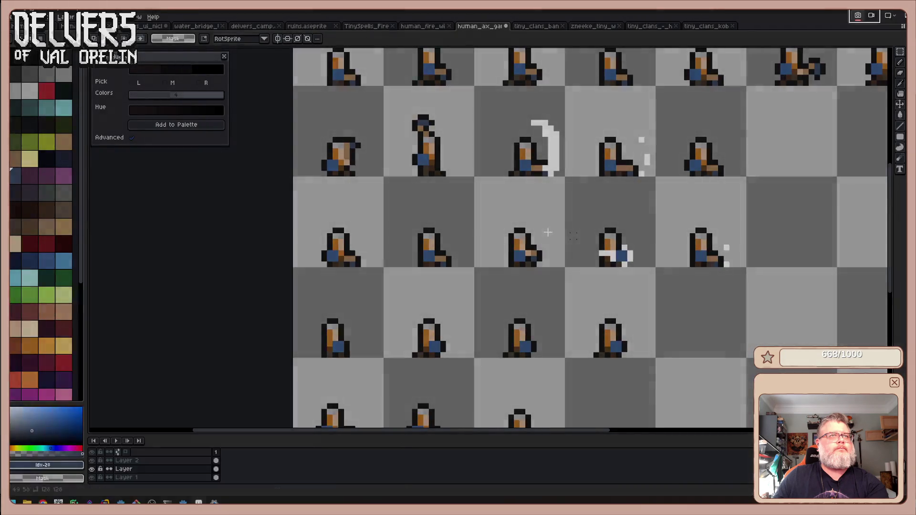
{"action": "left_click_drag", "start_coordinate": [294, 176], "coordinate": [751, 281]}
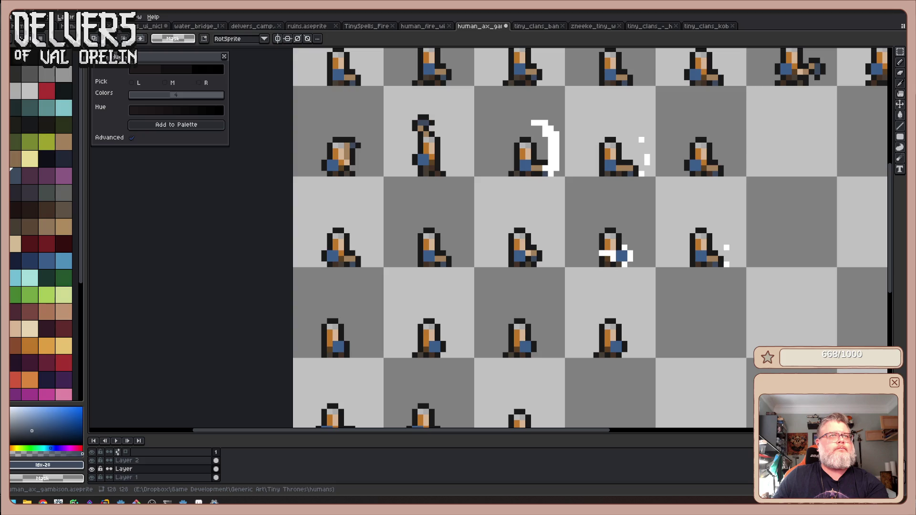
{"action": "key", "text": "ctrl+s"}
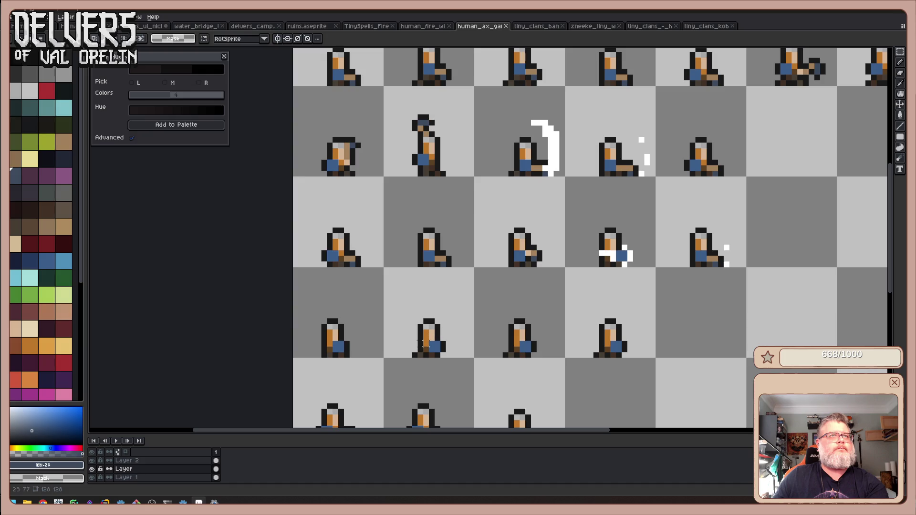
{"action": "left_click_drag", "start_coordinate": [420, 343], "coordinate": [389, 343]}
- Move the figure's bottom pixel strip slightly left and commit it
{"action": "key", "text": "Escape"}
{"action": "scroll", "coordinate": [612, 272], "scroll_direction": "up", "scroll_amount": 2}
{"action": "mouse_move", "coordinate": [619, 261]}
{"action": "left_mouse_down"}
{"action": "mouse_move", "coordinate": [584, 258]}
{"action": "mouse_move", "coordinate": [598, 265]}
{"action": "left_mouse_up"}
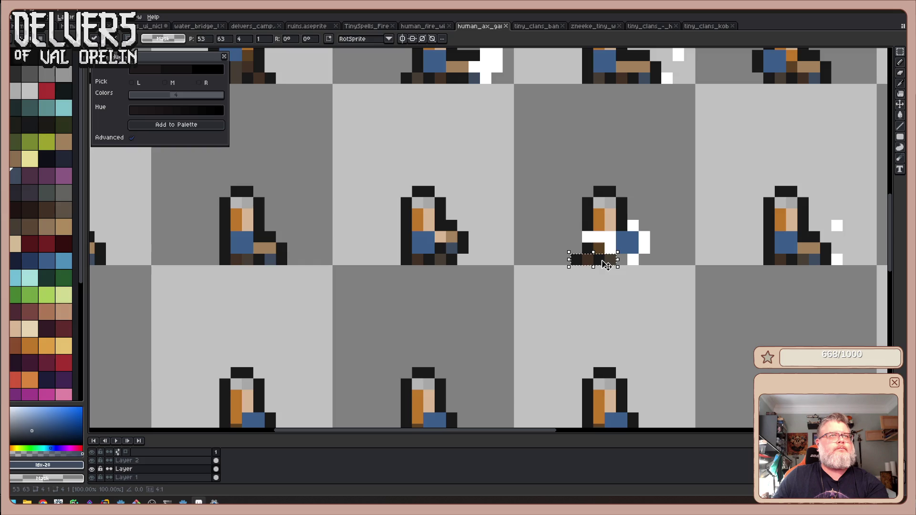
{"action": "left_click", "coordinate": [678, 282]}
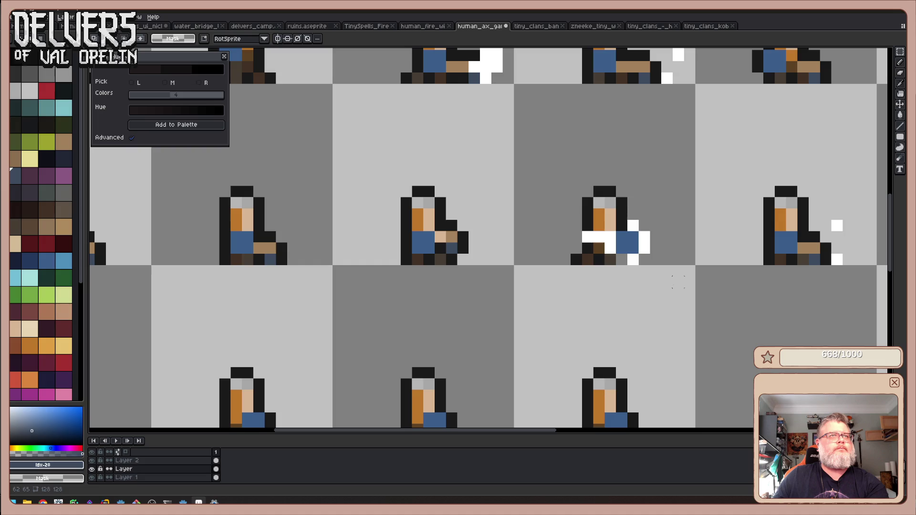
{"action": "scroll", "coordinate": [655, 270], "scroll_direction": "down", "scroll_amount": 1}
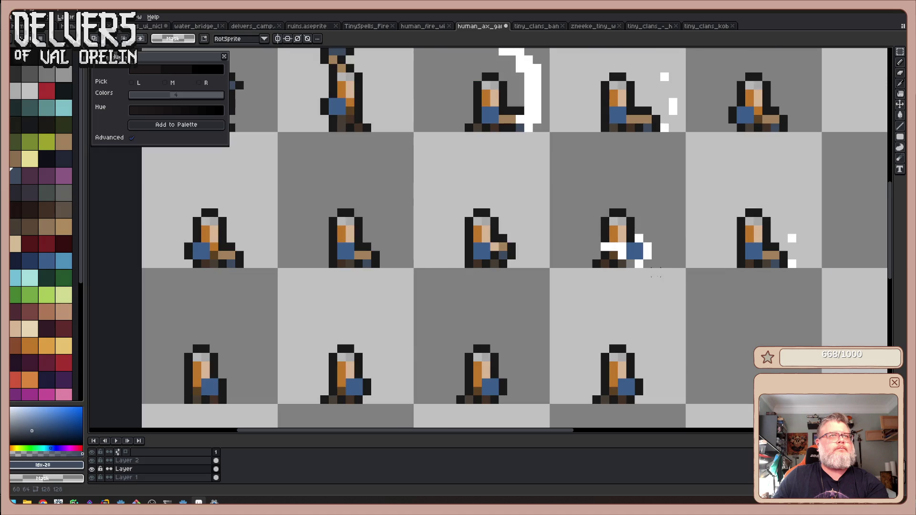
- Make the sprite's dark outline colour the pencil drawing colour
{"action": "key", "text": "i"}
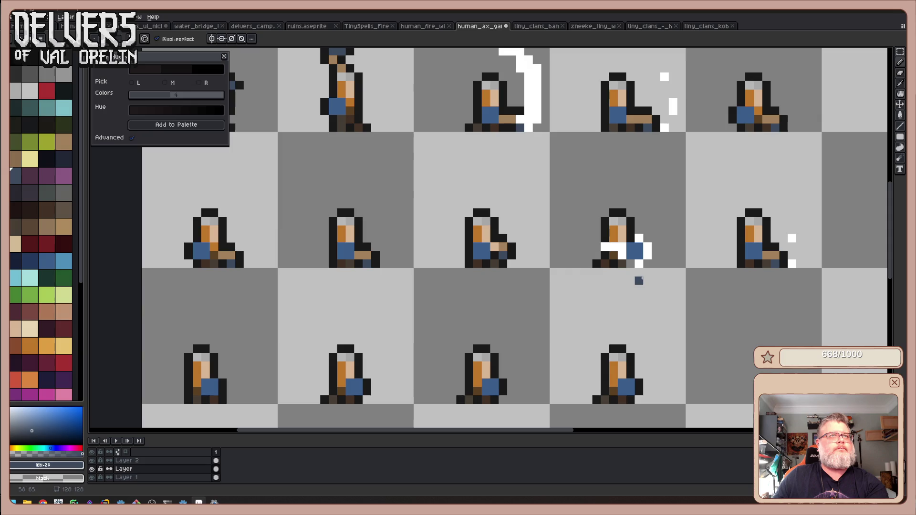
{"action": "left_click", "coordinate": [616, 261]}
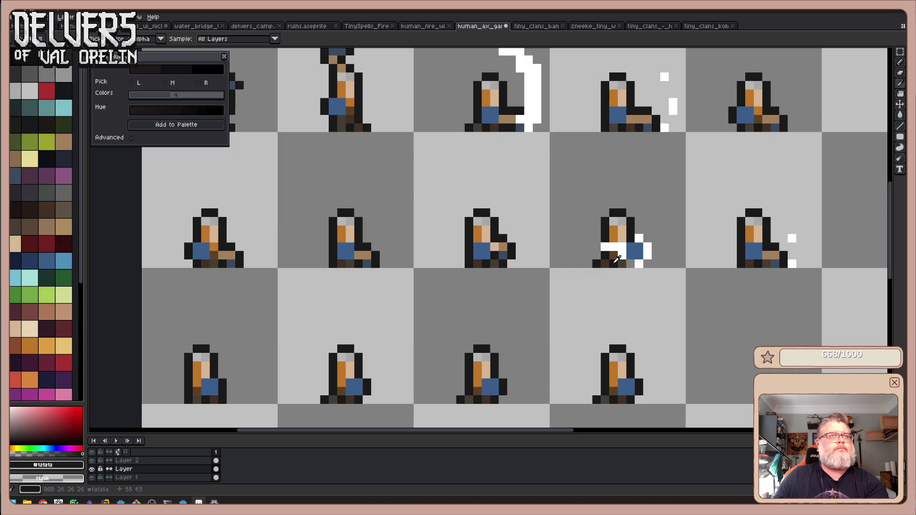
{"action": "key", "text": "b"}
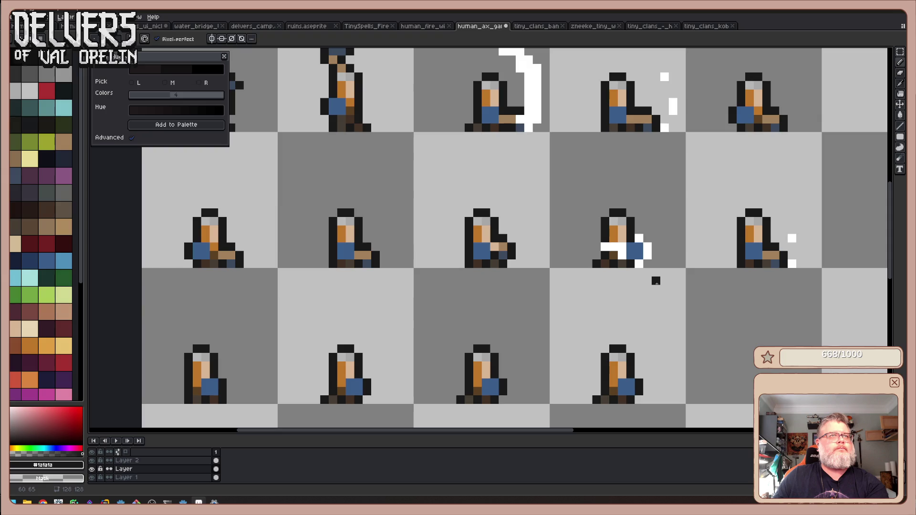
{"action": "scroll", "coordinate": [655, 281], "scroll_direction": "down", "scroll_amount": 3}
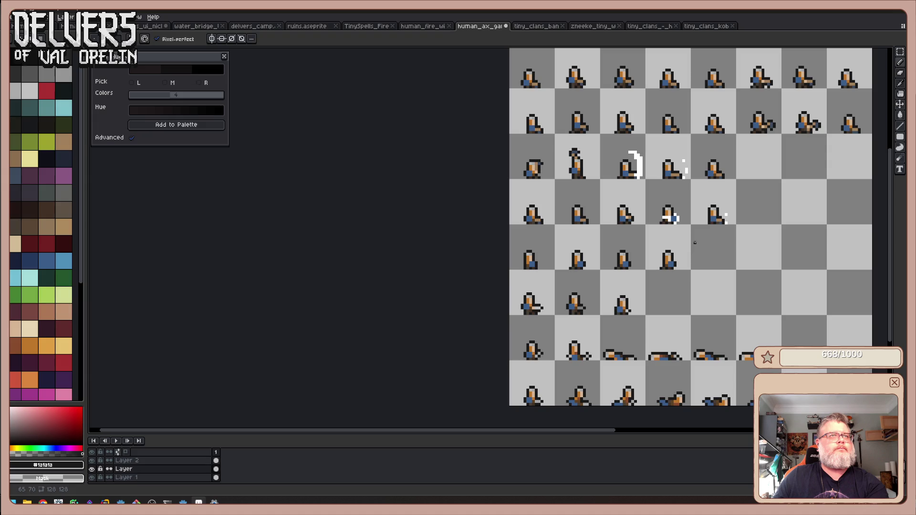
- Save the sprite sheet, pan it left, then return to the Reddit leather-armour post
{"action": "key", "text": "ctrl+s"}
{"action": "key", "text": "m"}
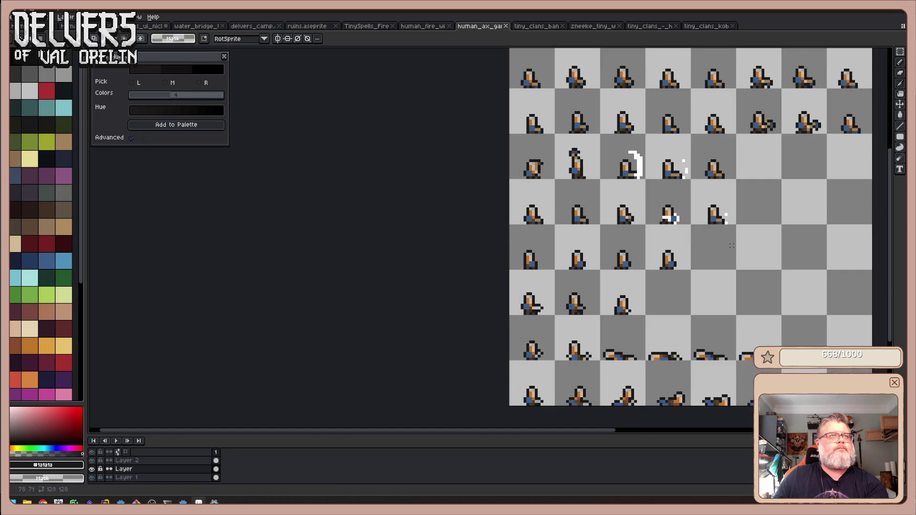
{"action": "left_click_drag", "start_coordinate": [723, 260], "coordinate": [679, 256]}
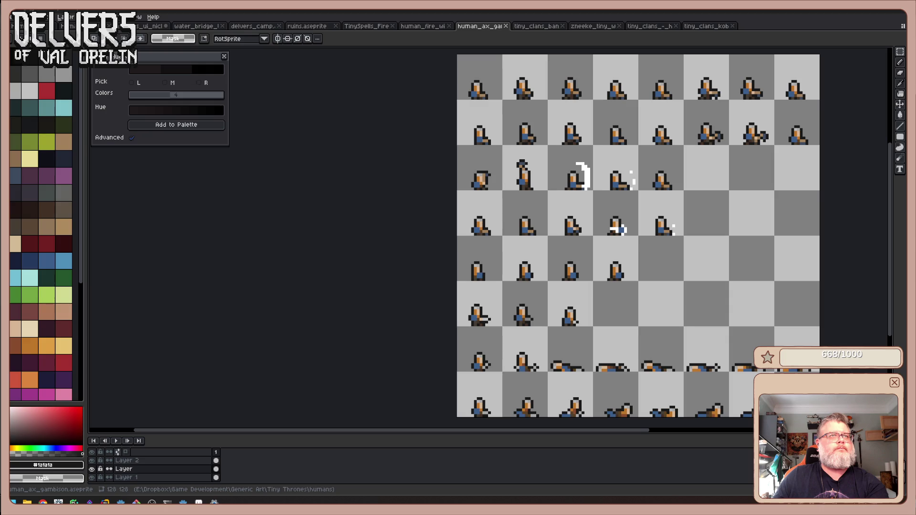
{"action": "key", "text": "alt+Tab"}
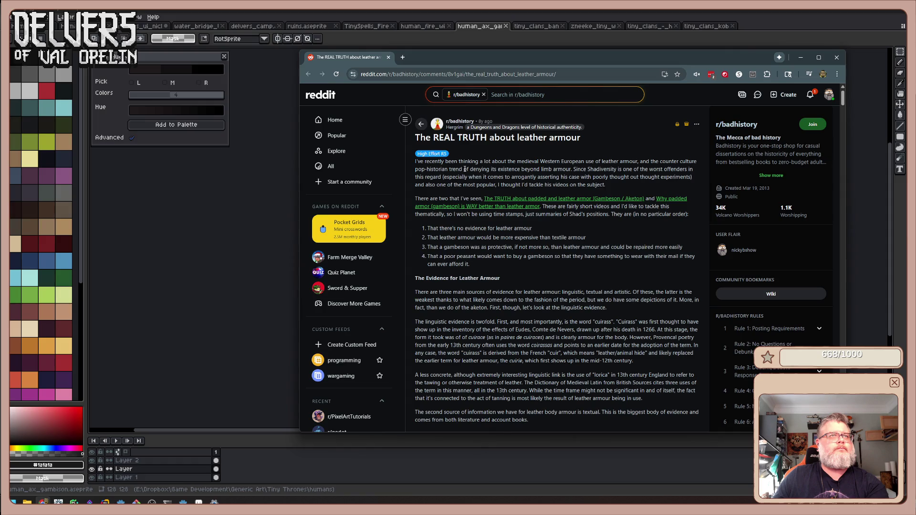
- Read the post down to its discussion of 12th- and 13th-century written sources on leather armour
{"action": "right_click", "coordinate": [464, 170]}
{"action": "left_click", "coordinate": [621, 177]}
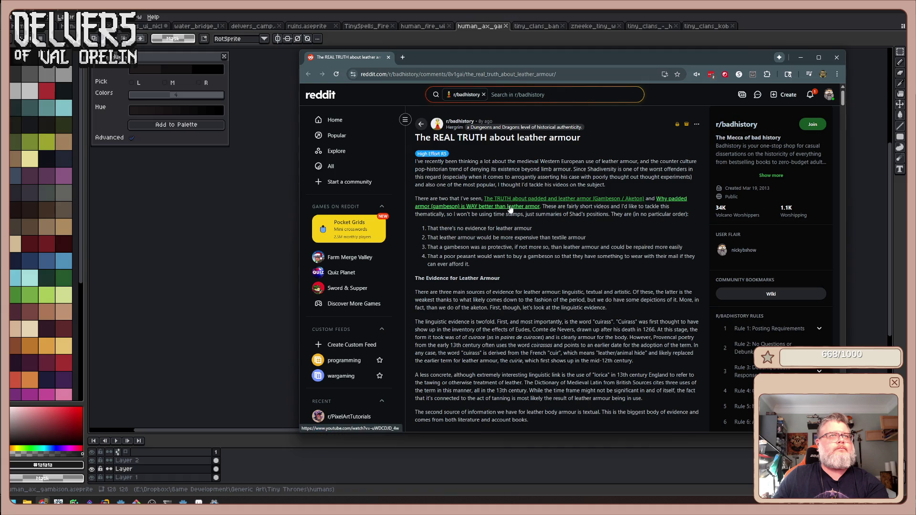
{"action": "right_click", "coordinate": [555, 223]}
{"action": "left_click", "coordinate": [498, 234]}
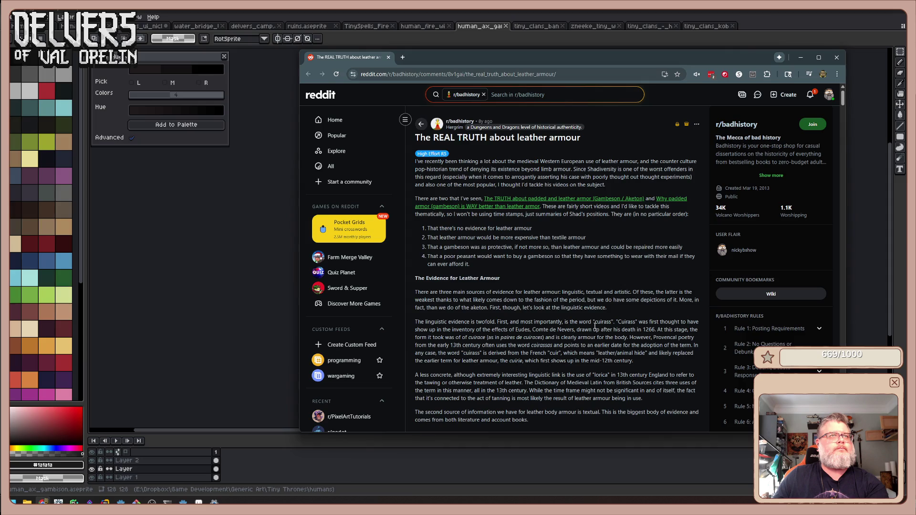
{"action": "scroll", "coordinate": [594, 324], "scroll_direction": "down", "scroll_amount": 2}
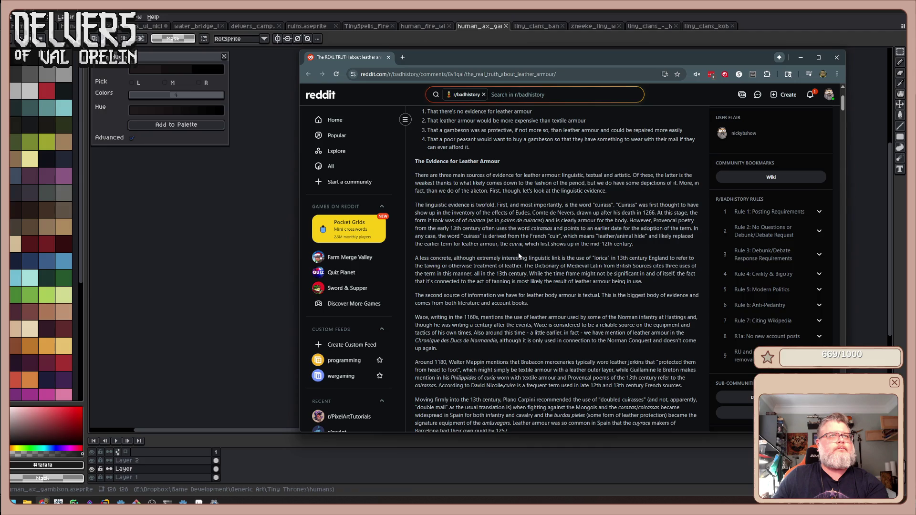
{"action": "right_click", "coordinate": [519, 256]}
{"action": "left_click", "coordinate": [487, 317]}
{"action": "scroll", "coordinate": [615, 313], "scroll_direction": "down", "scroll_amount": 3}
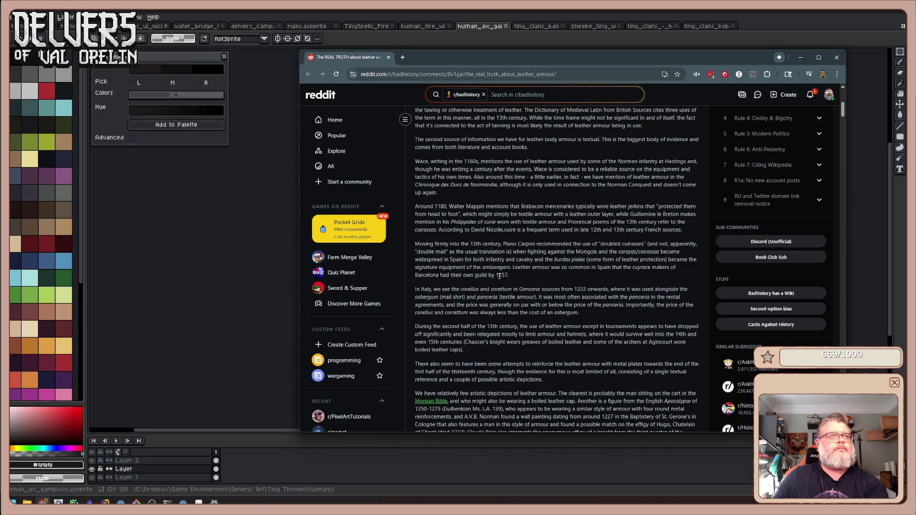
{"action": "scroll", "coordinate": [499, 278], "scroll_direction": "down", "scroll_amount": 2}
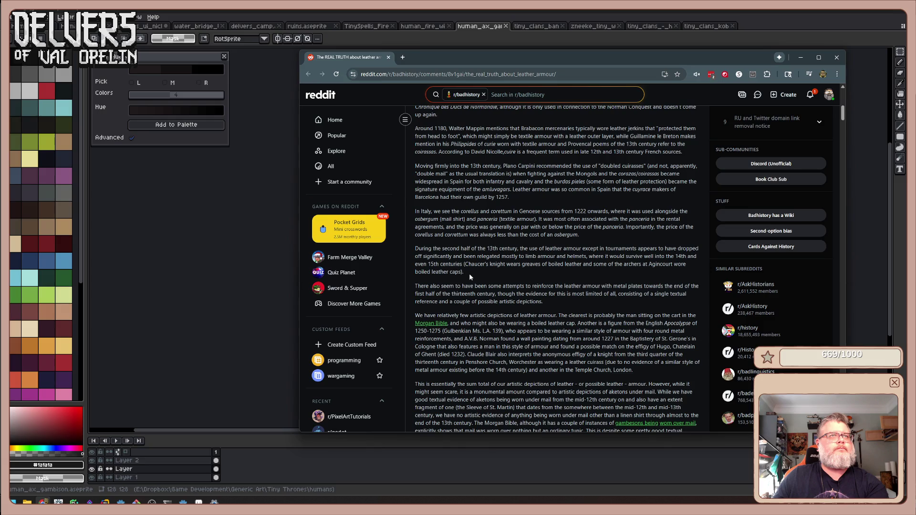
{"action": "scroll", "coordinate": [472, 276], "scroll_direction": "down", "scroll_amount": 3}
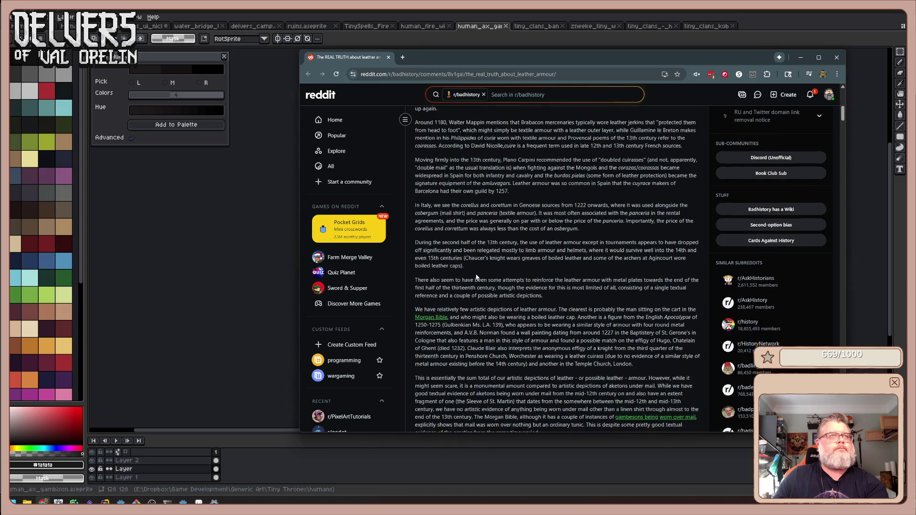
{"action": "scroll", "coordinate": [475, 276], "scroll_direction": "down", "scroll_amount": 1}
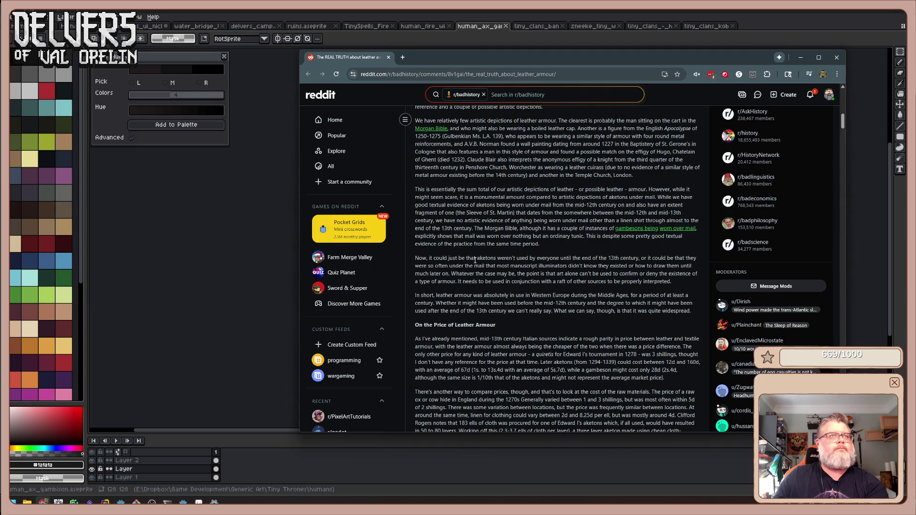
{"action": "scroll", "coordinate": [468, 252], "scroll_direction": "up", "scroll_amount": 1}
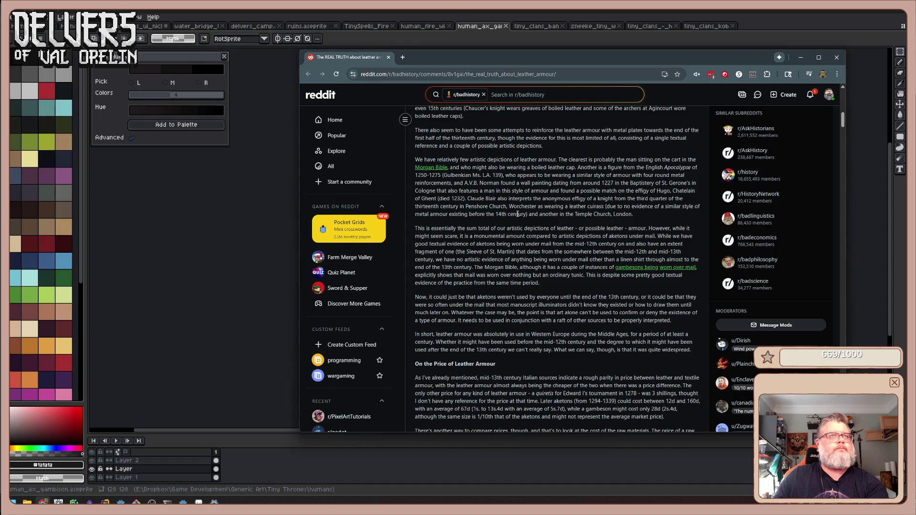
{"action": "scroll", "coordinate": [514, 222], "scroll_direction": "down", "scroll_amount": 2}
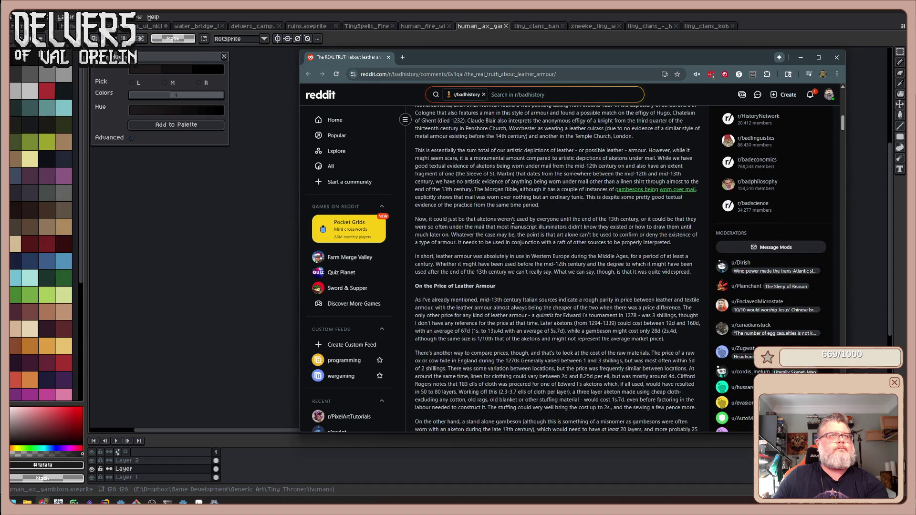
{"action": "scroll", "coordinate": [514, 221], "scroll_direction": "down", "scroll_amount": 3}
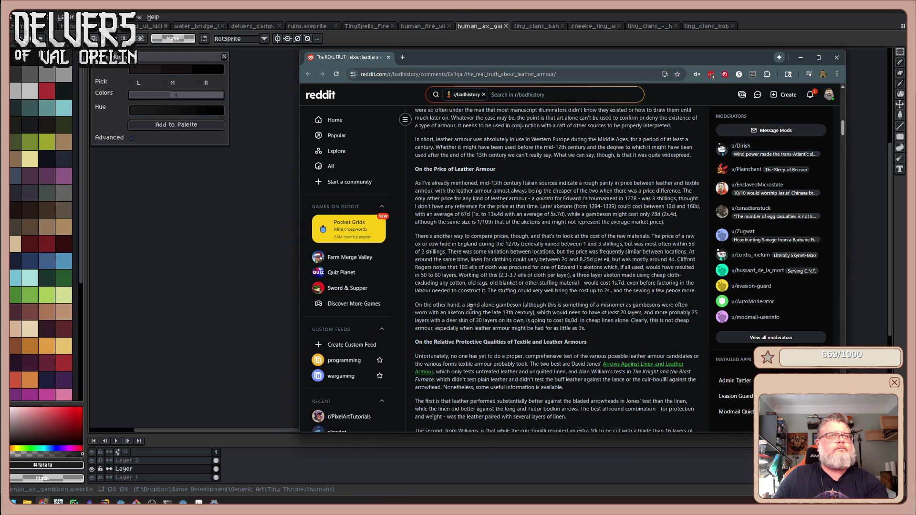
{"action": "scroll", "coordinate": [471, 307], "scroll_direction": "down", "scroll_amount": 15}
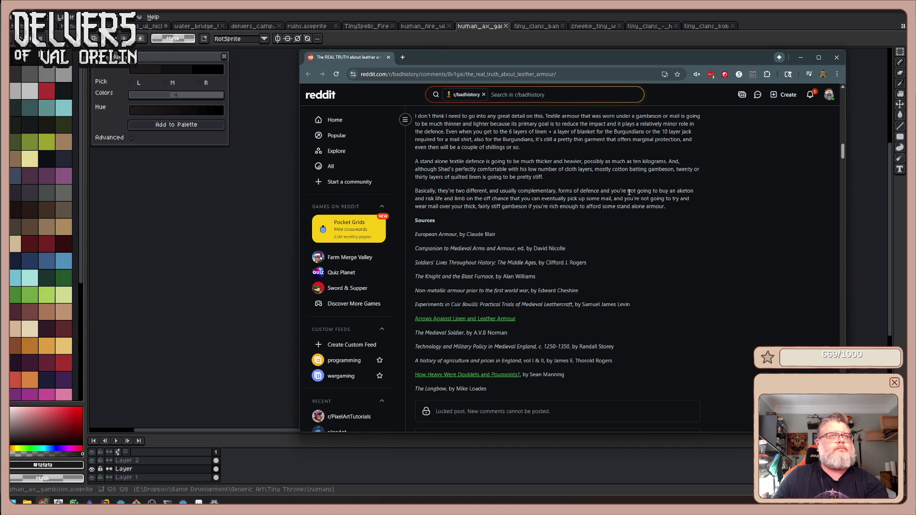
{"action": "scroll", "coordinate": [632, 199], "scroll_direction": "down", "scroll_amount": 3}
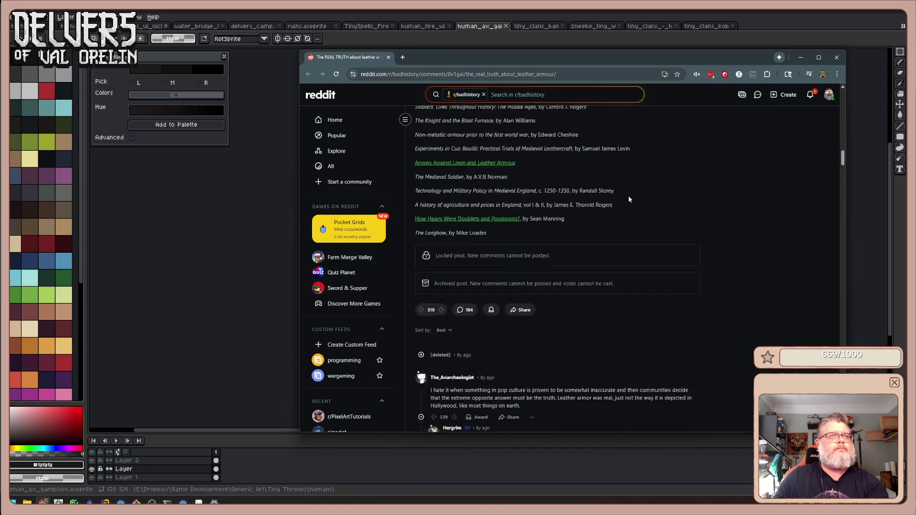
{"action": "scroll", "coordinate": [629, 192], "scroll_direction": "down", "scroll_amount": 2}
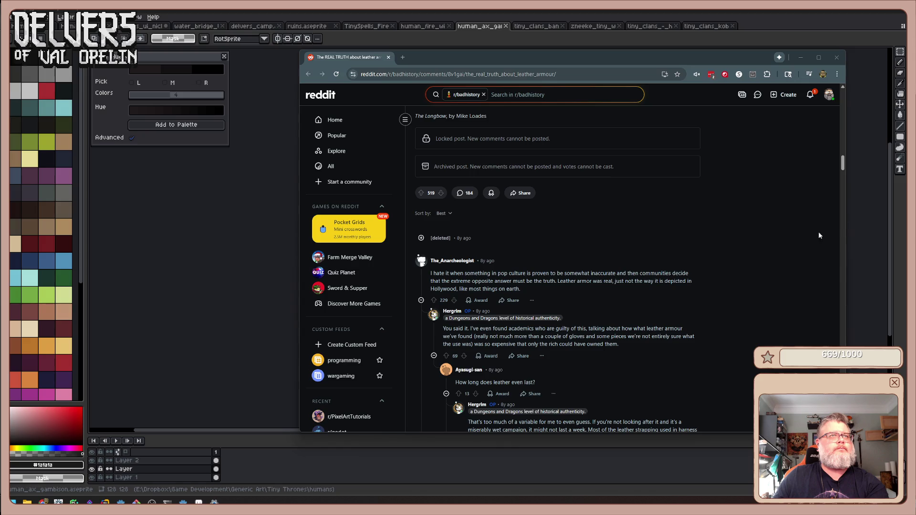
{"action": "scroll", "coordinate": [604, 281], "scroll_direction": "down", "scroll_amount": 3}
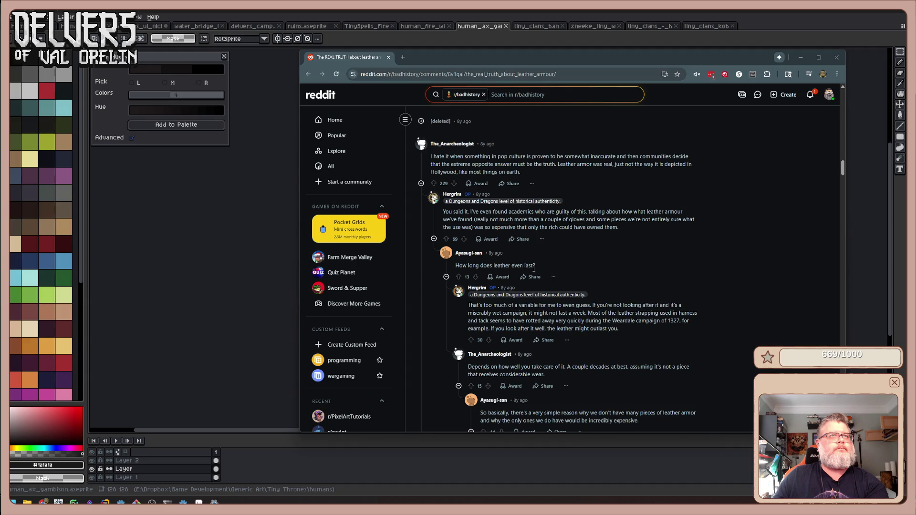
{"action": "scroll", "coordinate": [534, 268], "scroll_direction": "down", "scroll_amount": 1}
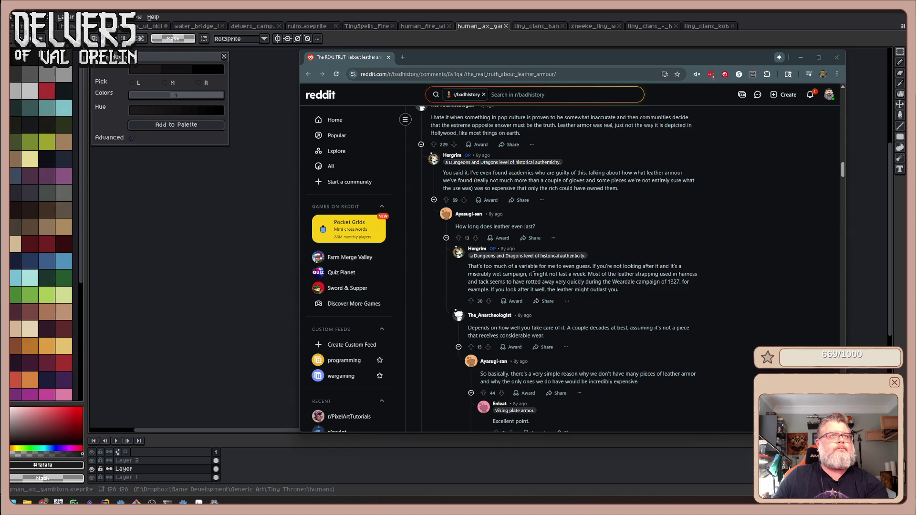
{"action": "scroll", "coordinate": [533, 268], "scroll_direction": "down", "scroll_amount": 4}
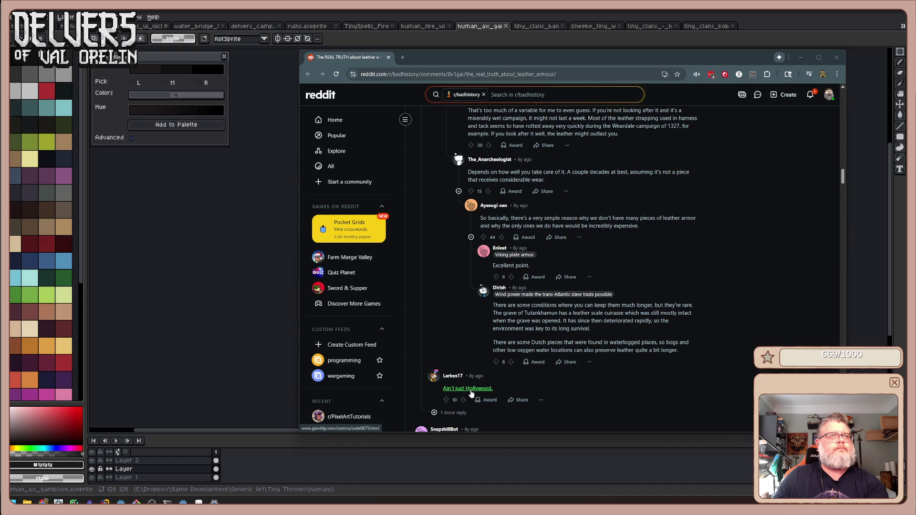
{"action": "scroll", "coordinate": [603, 298], "scroll_direction": "down", "scroll_amount": 2}
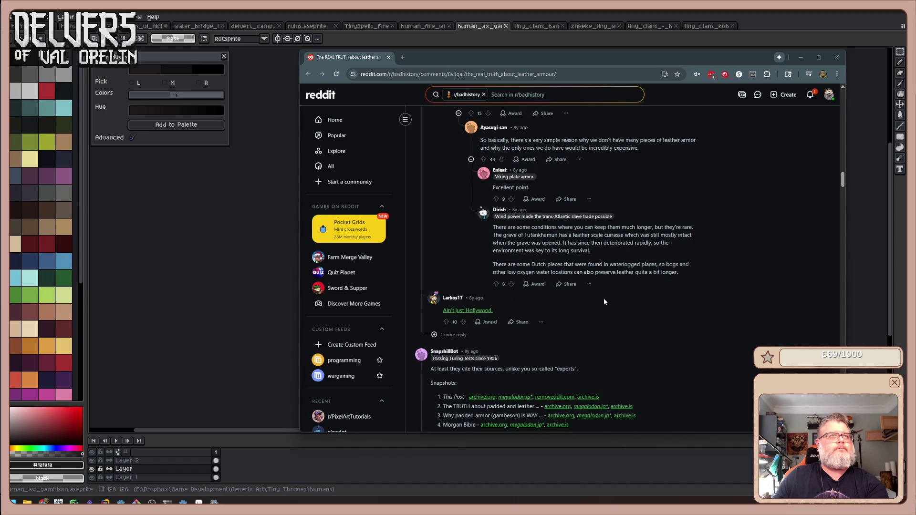
{"action": "scroll", "coordinate": [604, 301], "scroll_direction": "down", "scroll_amount": 1}
{"action": "scroll", "coordinate": [604, 301], "scroll_direction": "down", "scroll_amount": 2}
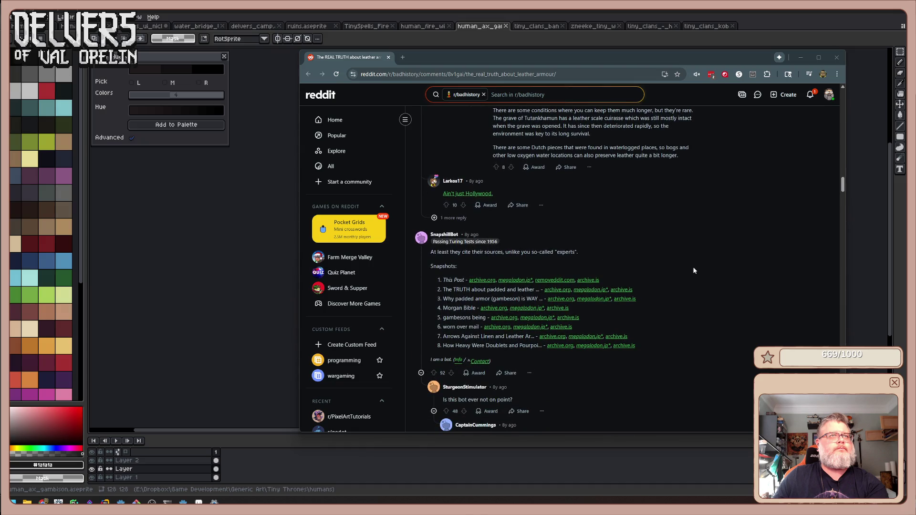
{"action": "scroll", "coordinate": [694, 271], "scroll_direction": "down", "scroll_amount": 1}
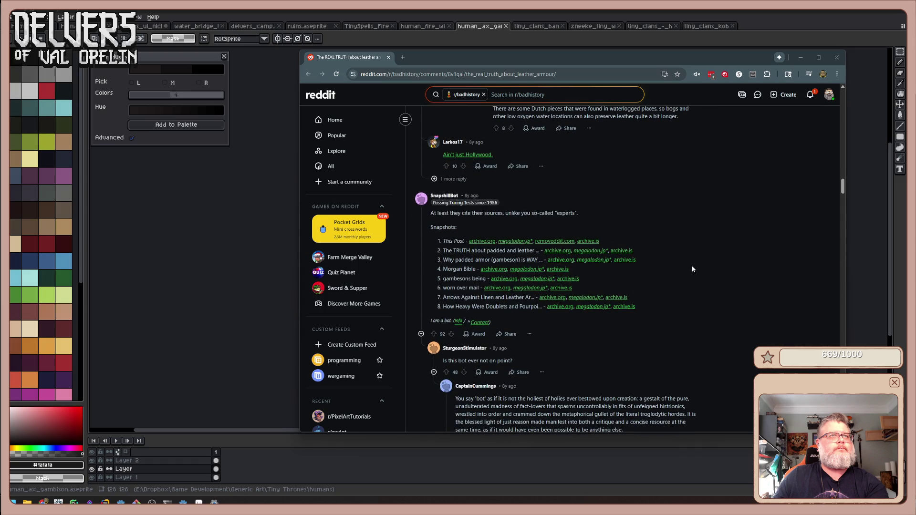
{"action": "scroll", "coordinate": [690, 266], "scroll_direction": "down", "scroll_amount": 1}
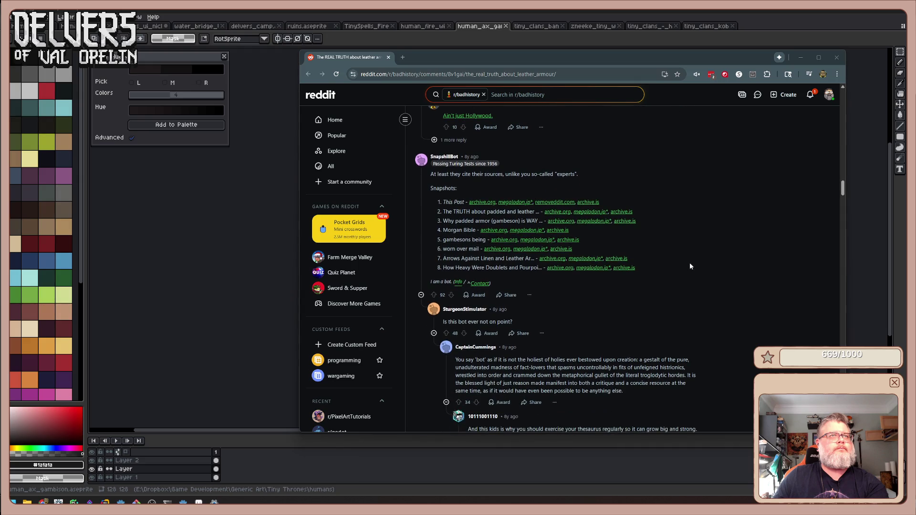
{"action": "scroll", "coordinate": [690, 266], "scroll_direction": "down", "scroll_amount": 1}
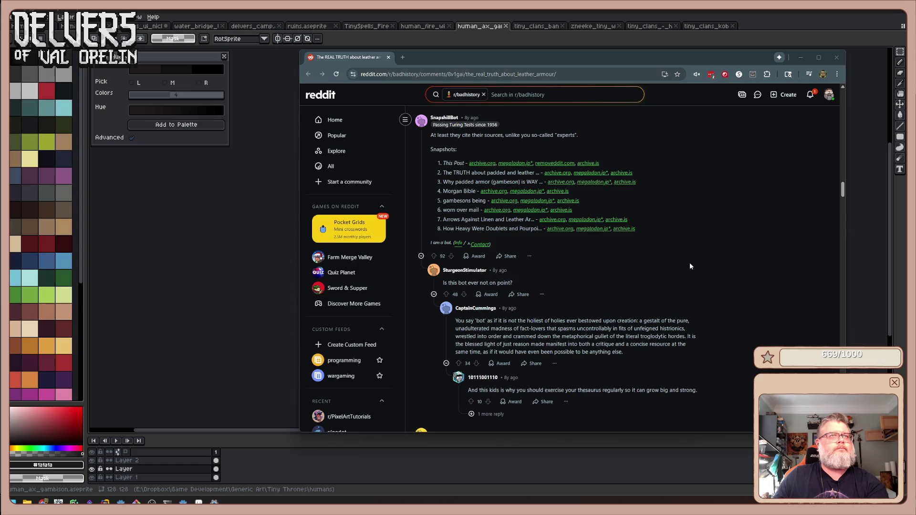
{"action": "scroll", "coordinate": [689, 266], "scroll_direction": "up", "scroll_amount": 1}
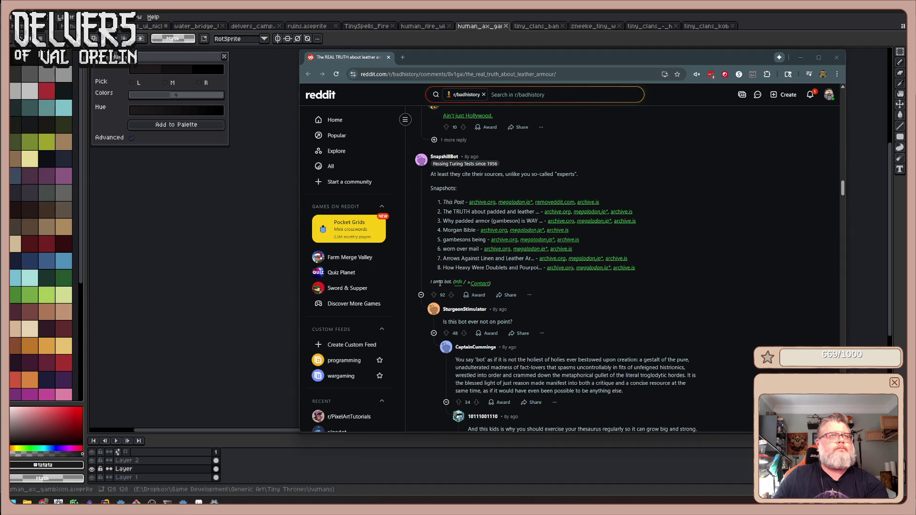
{"action": "scroll", "coordinate": [601, 289], "scroll_direction": "down", "scroll_amount": 3}
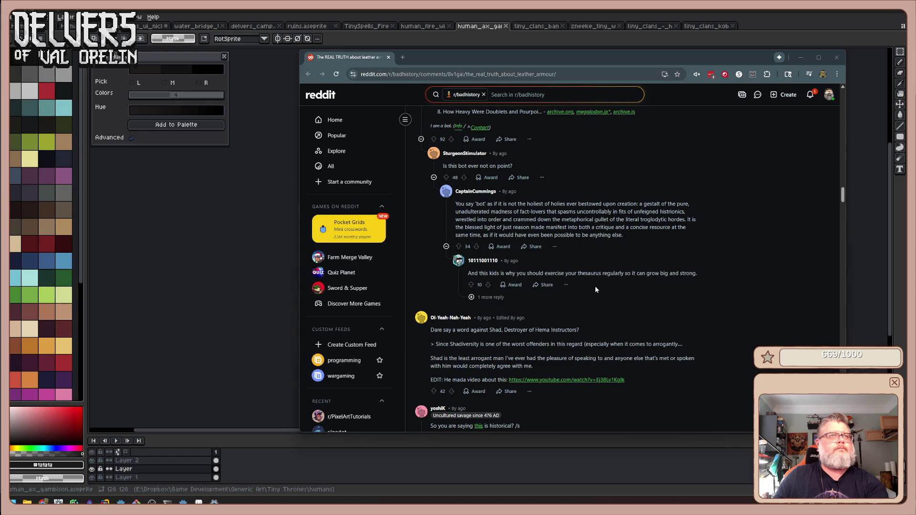
{"action": "scroll", "coordinate": [595, 289], "scroll_direction": "down", "scroll_amount": 1}
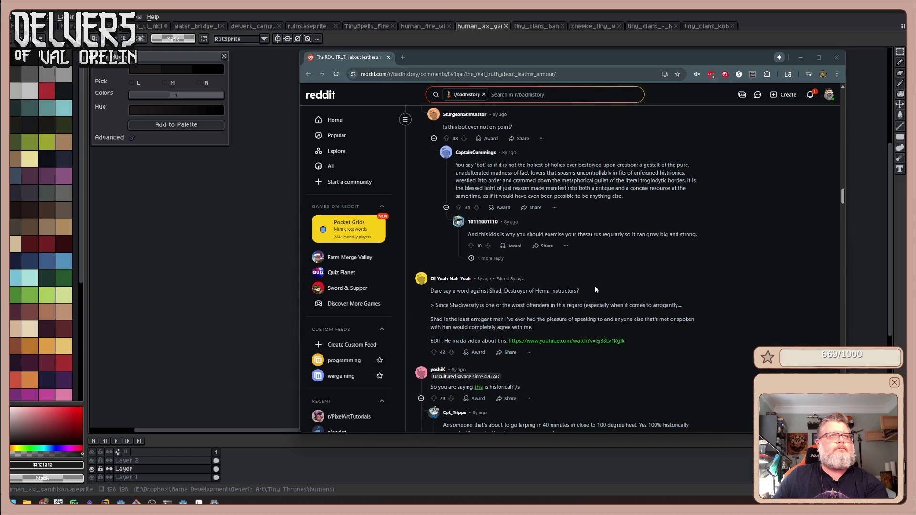